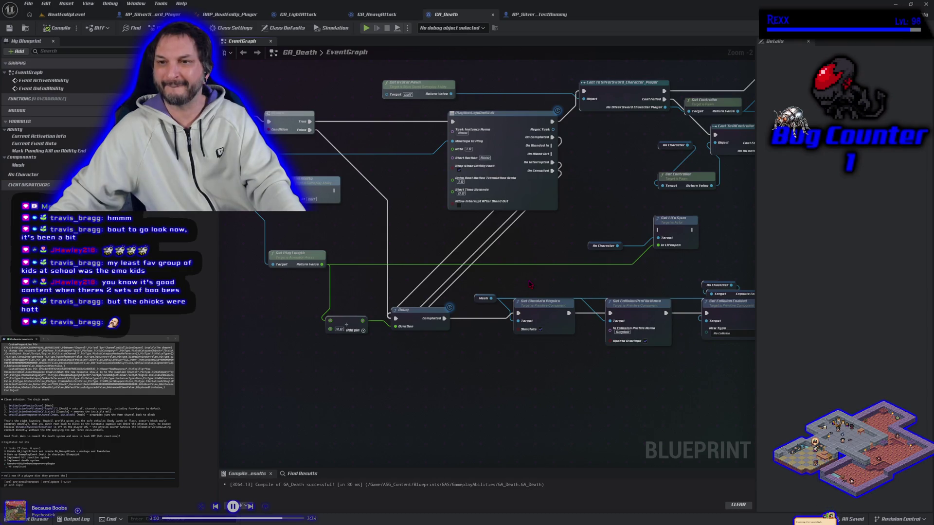
Replace the Add input with a fixed 1.0-second GA_Death Delay duration, then go back to BeatEmUpLevel.
mouse_move(559, 258)
left_mouse_down()
mouse_move(247, 283)
mouse_move(635, 249)
left_mouse_up()
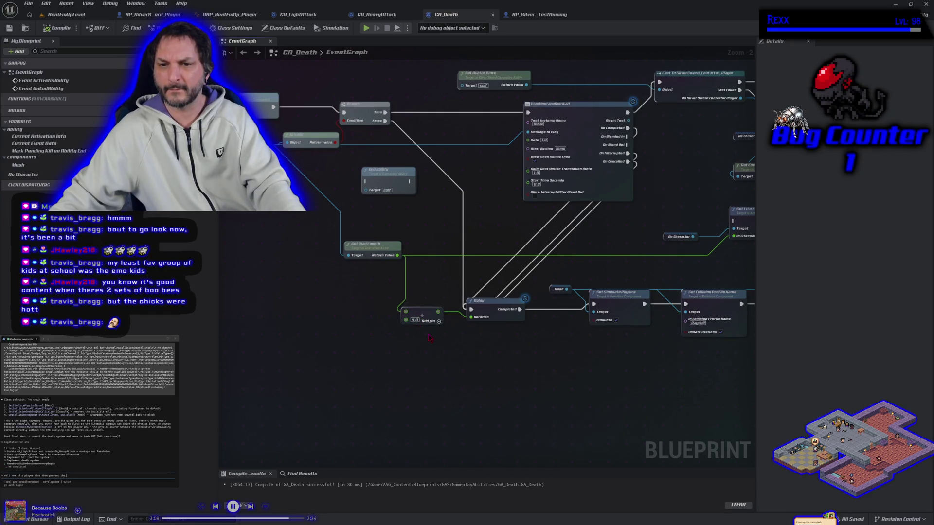
left_click(471, 317, "alt")
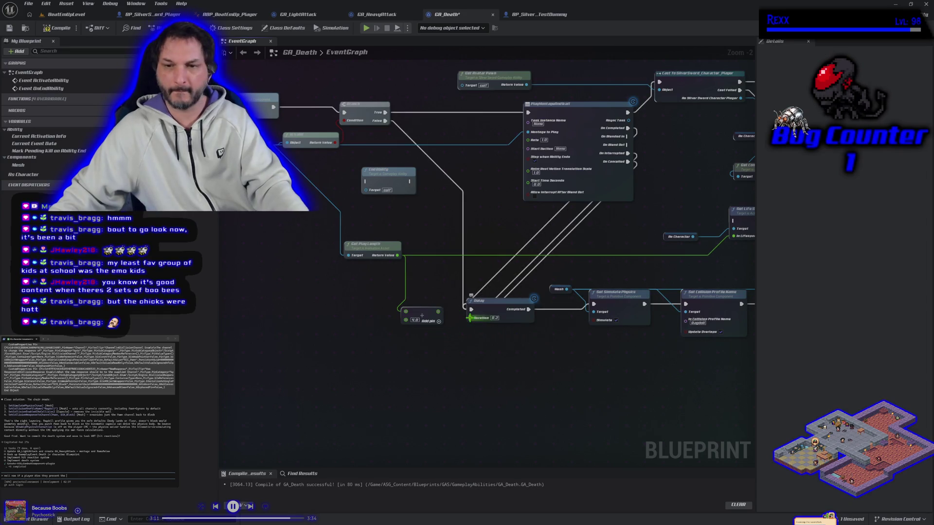
type("0.5")
key("Return")
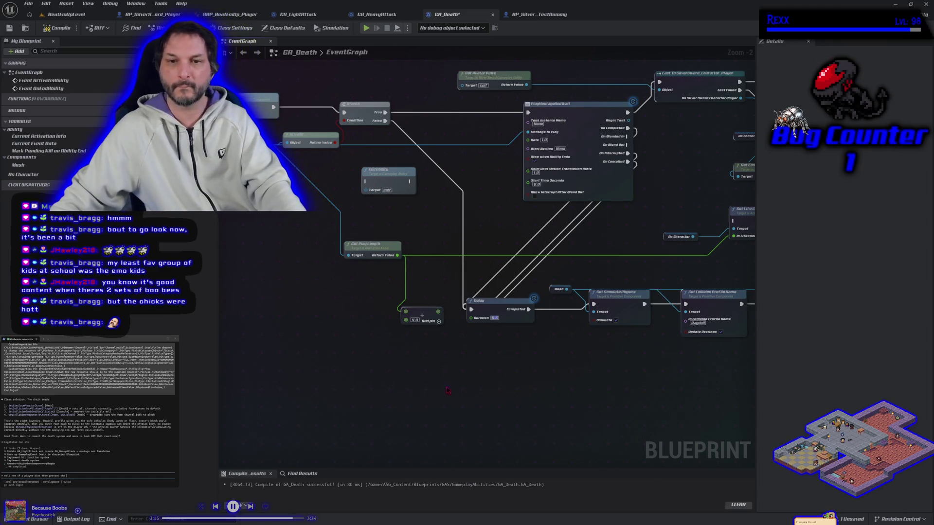
left_click(494, 318)
type("1")
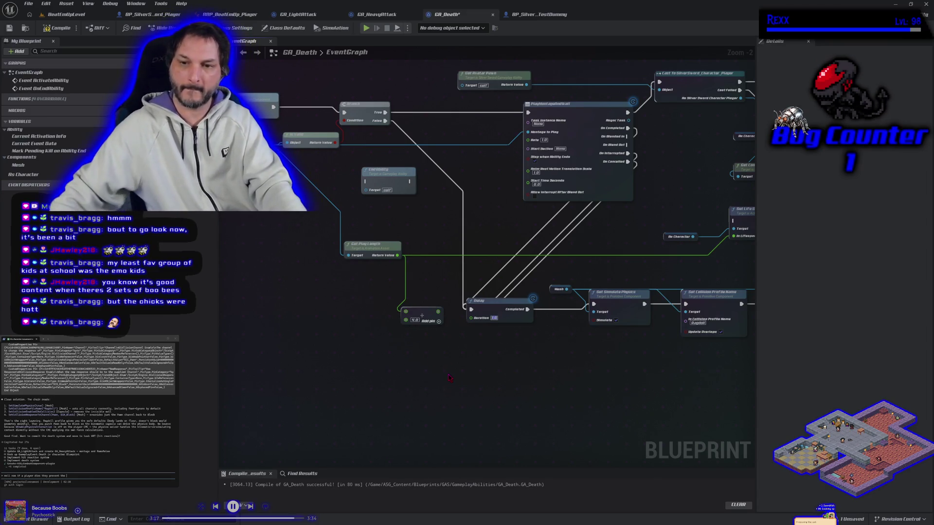
key("Return")
left_click(66, 14)
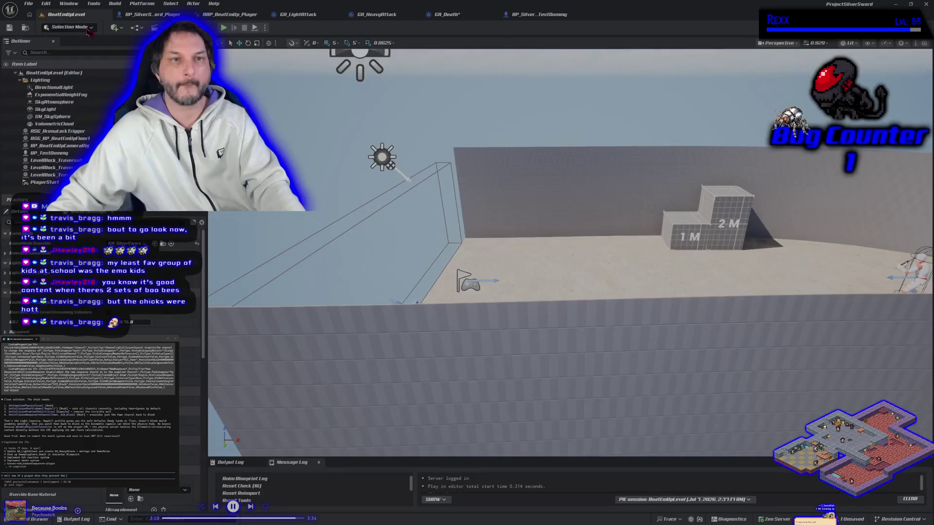
Run a Play-in-Editor session of BeatEmUpLevel to watch the death ragdoll, then stop it.
key("alt+p")
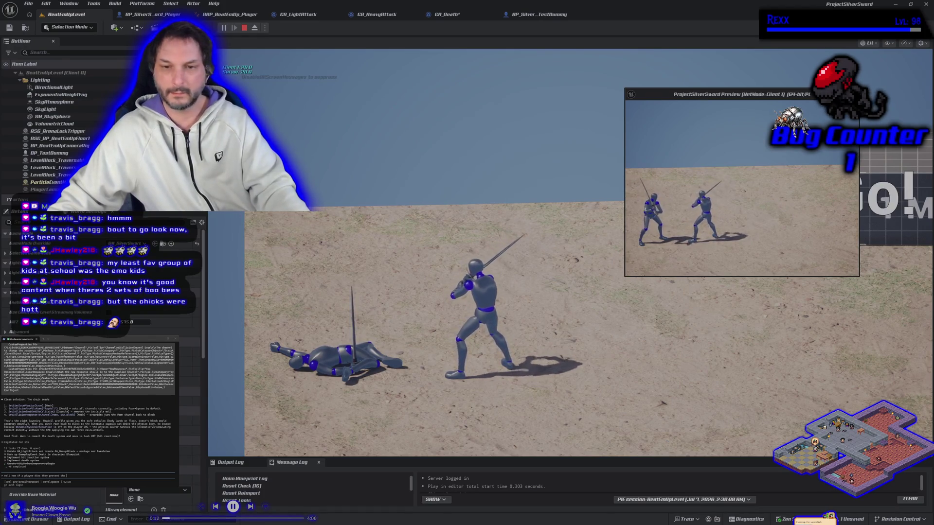
key("Escape")
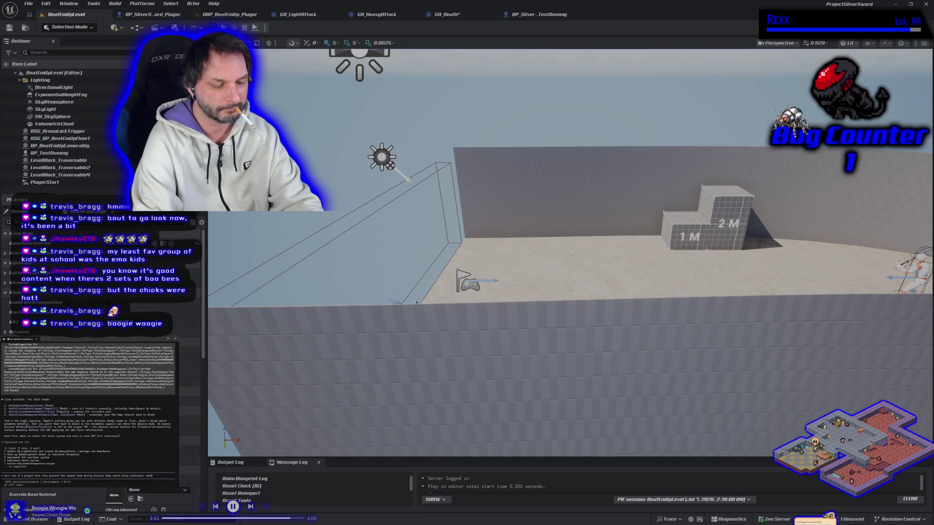
Send the assistant the request for 'some ideas' and reopen the GA_Death event graph.
type(" are some ideas on how we could handle thi")
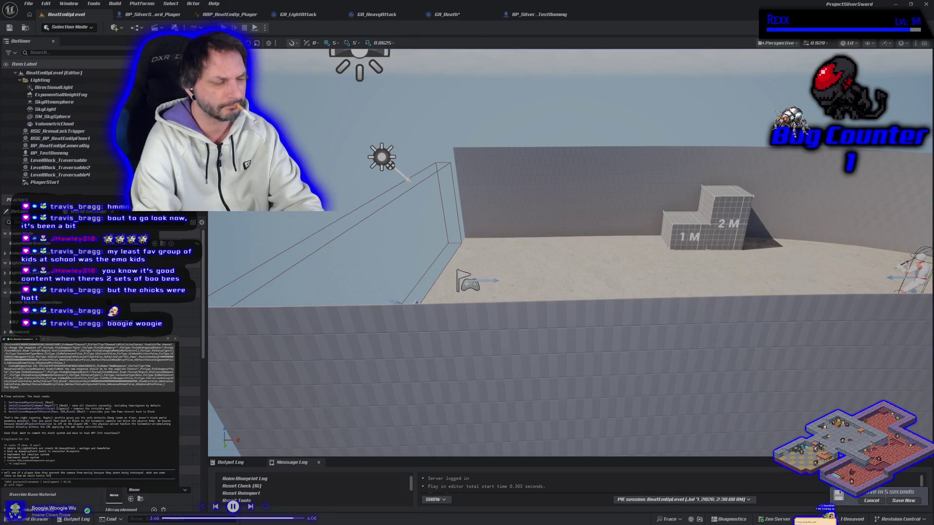
key("Return")
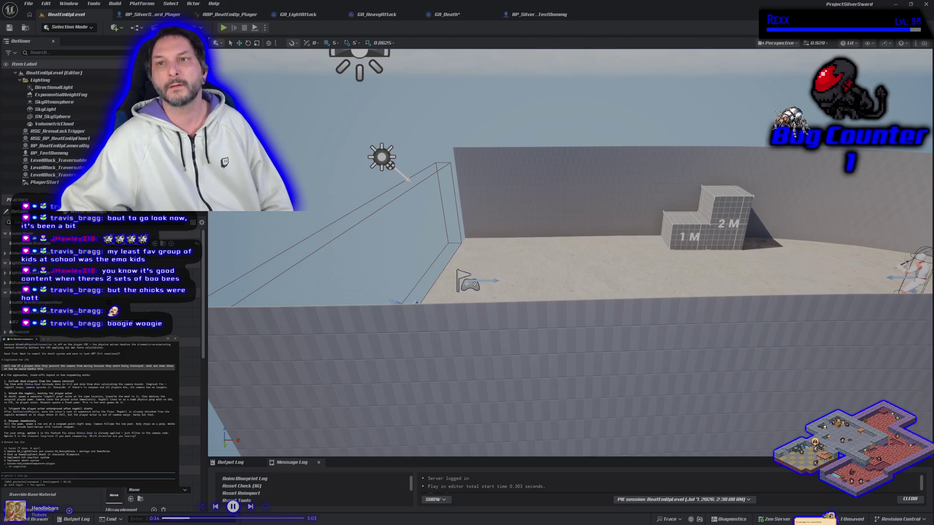
left_click(465, 17)
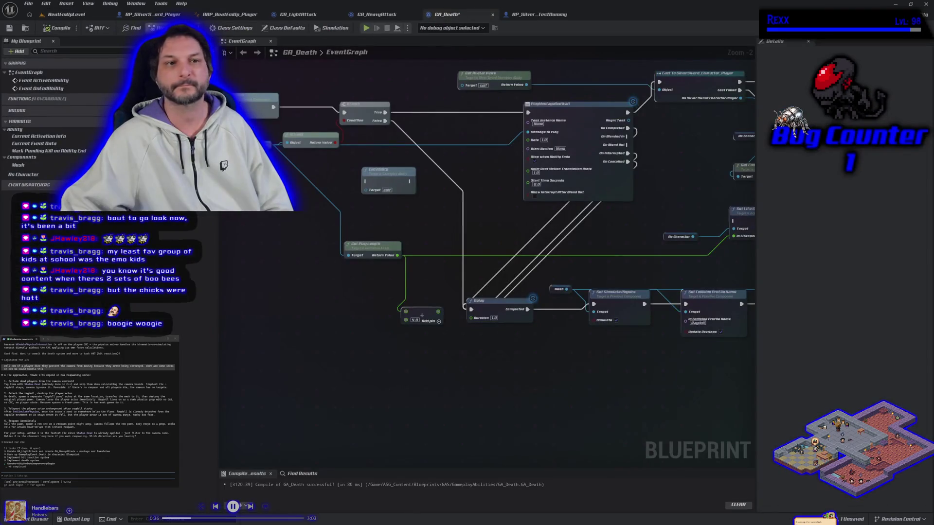
Add an Is Player Controlled node from As Character and a Branch before End Ability.
mouse_move(466, 313)
left_mouse_down()
mouse_move(278, 250)
mouse_move(170, 243)
mouse_move(321, 298)
mouse_move(280, 308)
left_mouse_up()
left_click_drag(503, 226, 605, 221)
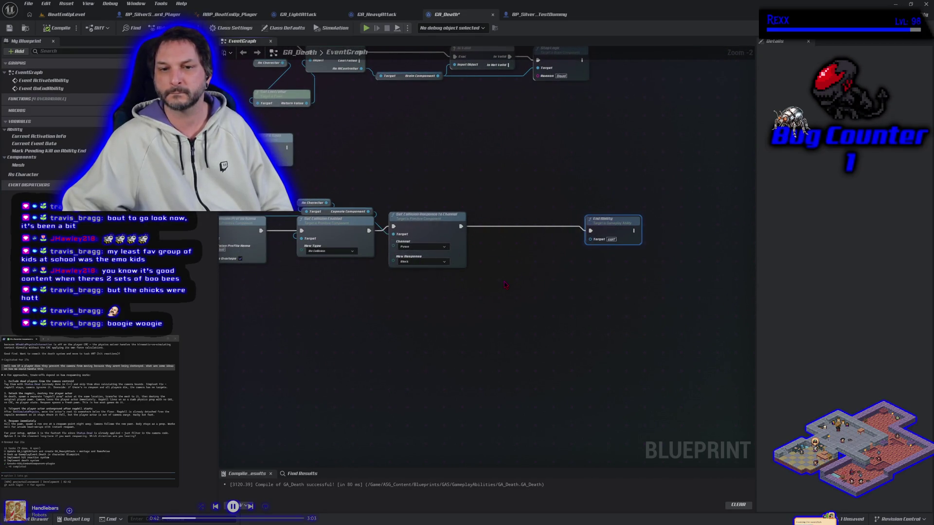
mouse_move(326, 203)
left_mouse_down()
mouse_move(389, 214)
mouse_move(418, 200)
mouse_move(364, 189)
left_mouse_up()
type("is player controlled")
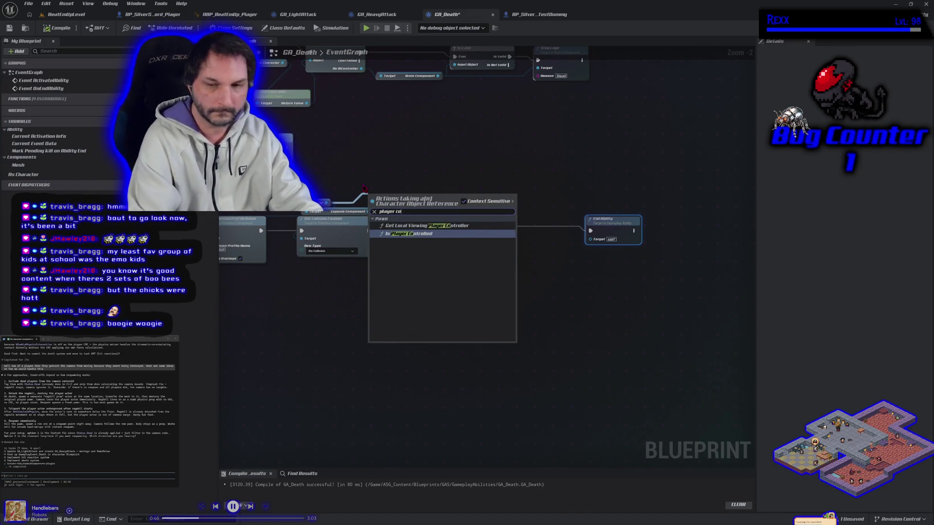
key("Return")
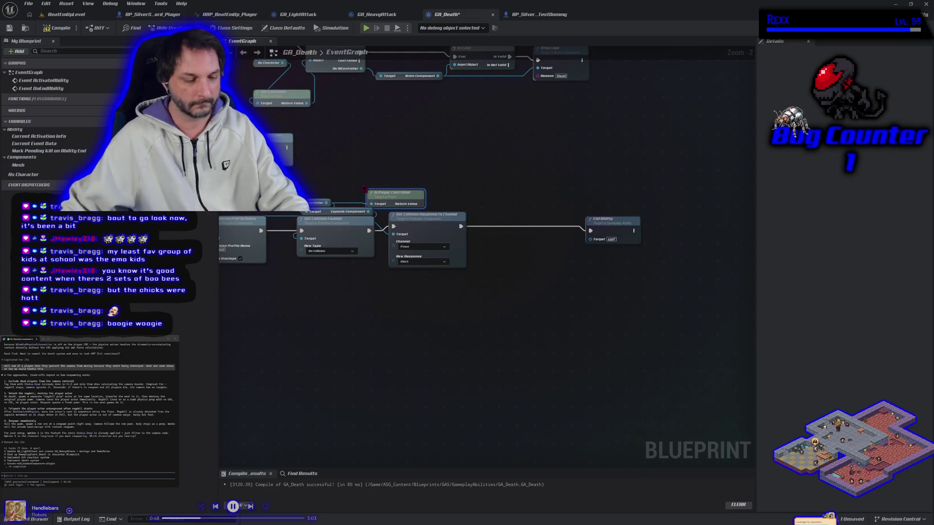
left_click(464, 192)
Wire Is Player Controlled into the Branch condition, False into End Ability, and add an As Character getter.
mouse_move(421, 205)
left_mouse_down()
mouse_move(517, 216)
mouse_move(524, 226)
left_mouse_up()
left_click_drag(590, 231, 504, 227)
left_click_drag(444, 204, 503, 236)
mouse_move(604, 227)
left_mouse_down()
mouse_move(549, 229)
mouse_move(569, 241)
left_mouse_up()
mouse_move(492, 237)
left_mouse_down()
mouse_move(554, 240)
mouse_move(576, 264)
left_mouse_up()
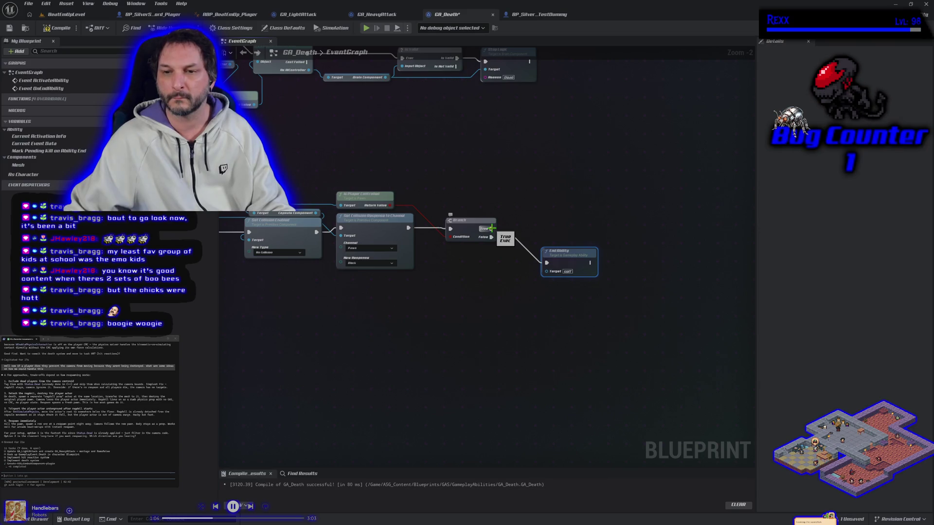
mouse_move(23, 174)
left_mouse_down()
mouse_move(579, 221)
mouse_move(556, 215)
left_mouse_up()
Search the action menu for unpossess and get player controller actions without adding a node.
left_click(467, 218)
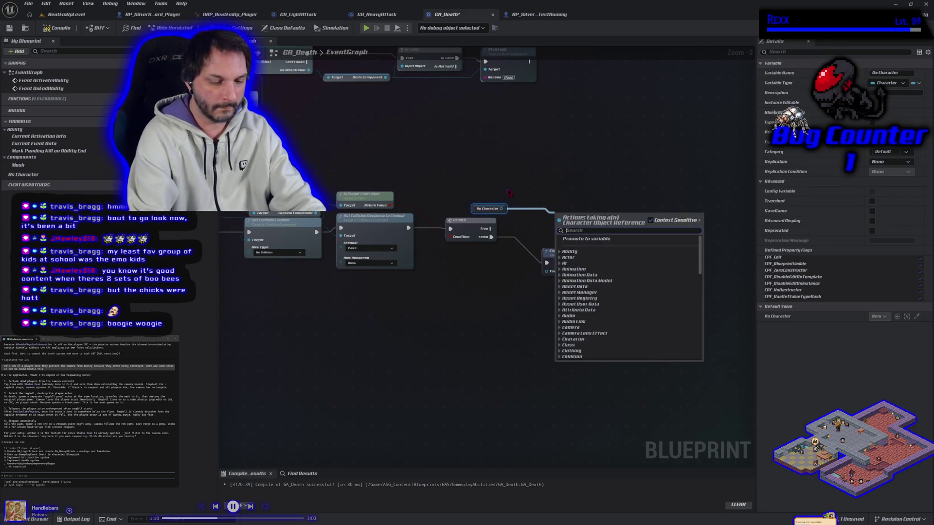
type("unp")
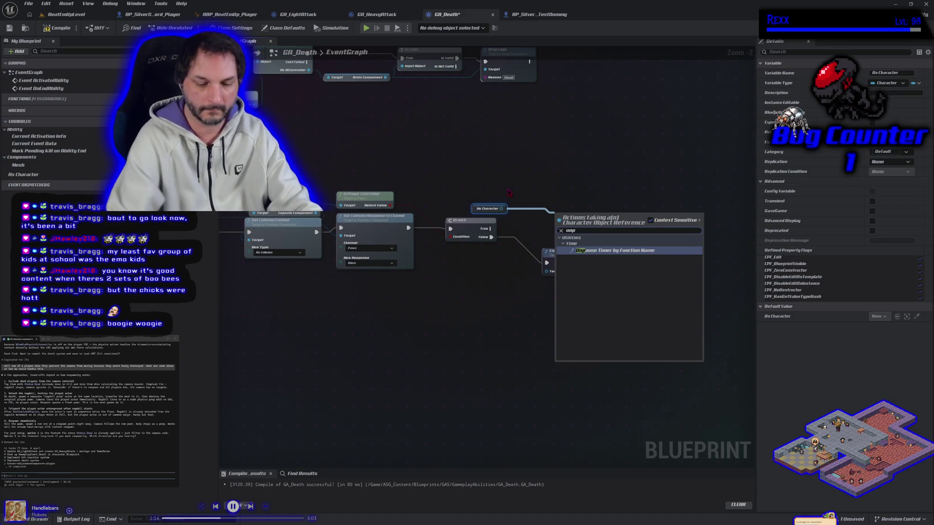
key("BackSpace")
key("BackSpace")
key("BackSpace")
type("posse")
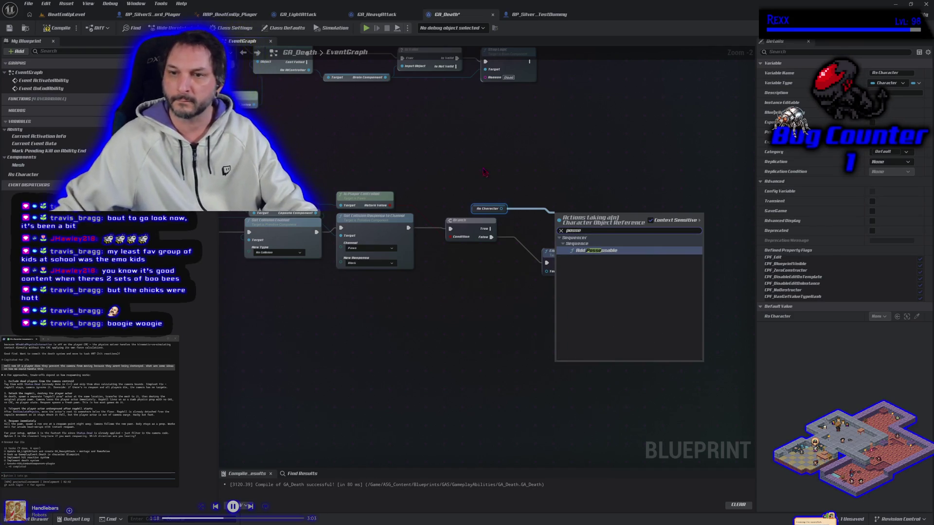
left_click(507, 204)
mouse_move(505, 218)
left_mouse_down()
mouse_move(651, 197)
mouse_move(647, 218)
mouse_move(665, 267)
mouse_move(542, 235)
mouse_move(515, 249)
mouse_move(552, 243)
left_mouse_up()
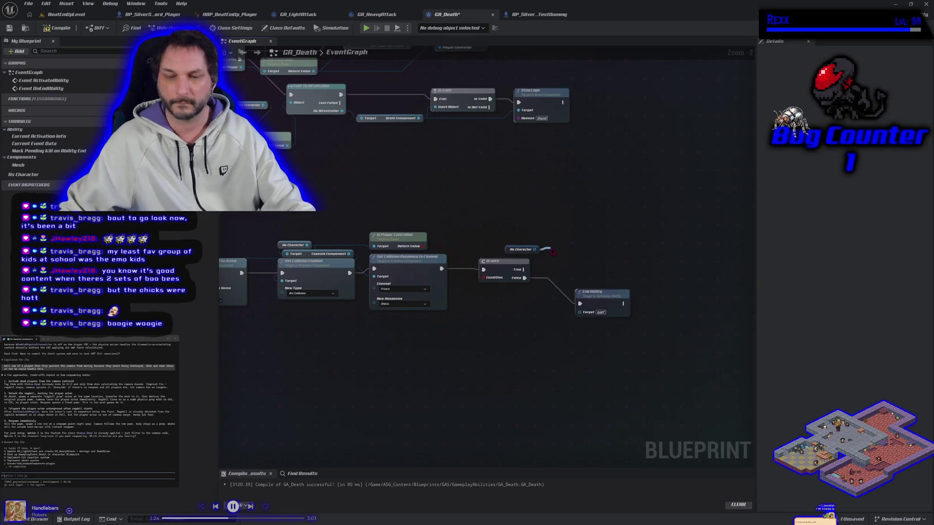
type("get player co")
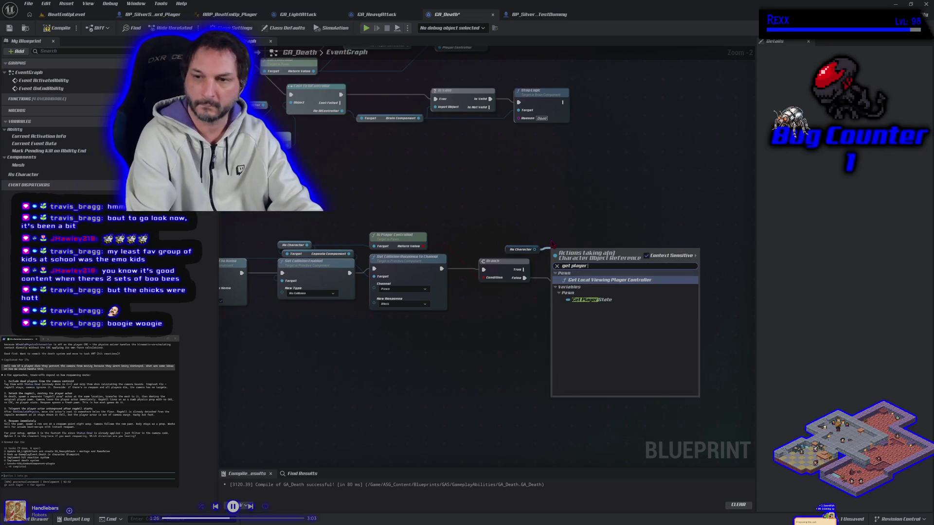
key("Escape")
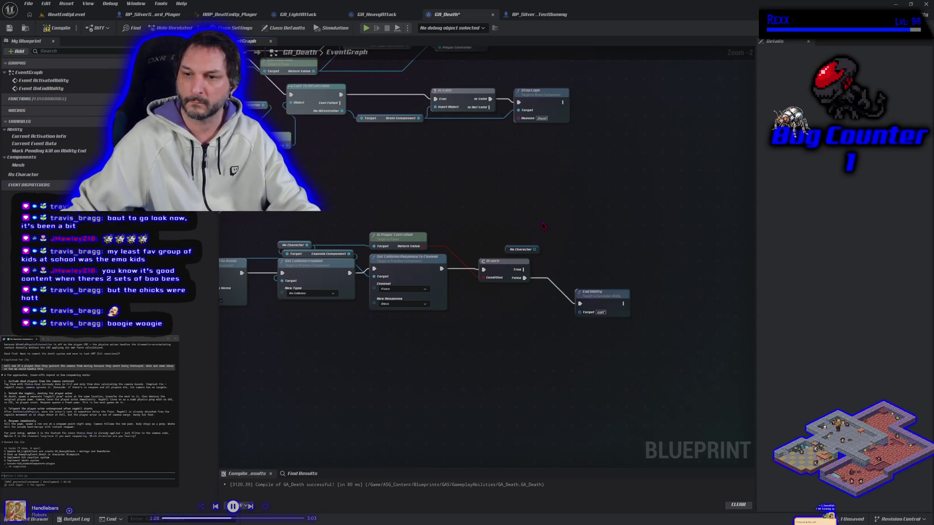
Add a Get Player Controller node, delete it, and select the existing player-controller cast nodes.
right_click(544, 226)
type("get player con")
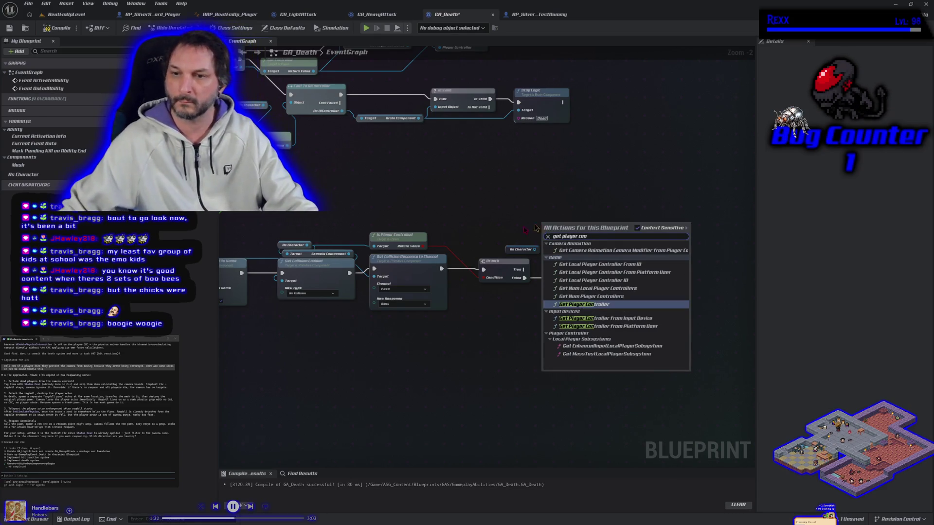
left_click(613, 304)
left_click_drag(586, 230, 519, 237)
mouse_move(411, 204)
left_mouse_down()
mouse_move(723, 307)
mouse_move(493, 266)
mouse_move(489, 241)
mouse_move(564, 235)
left_mouse_up()
key("Delete")
mouse_move(456, 276)
left_mouse_down()
mouse_move(536, 250)
mouse_move(724, 247)
mouse_move(636, 279)
mouse_move(405, 281)
left_mouse_up()
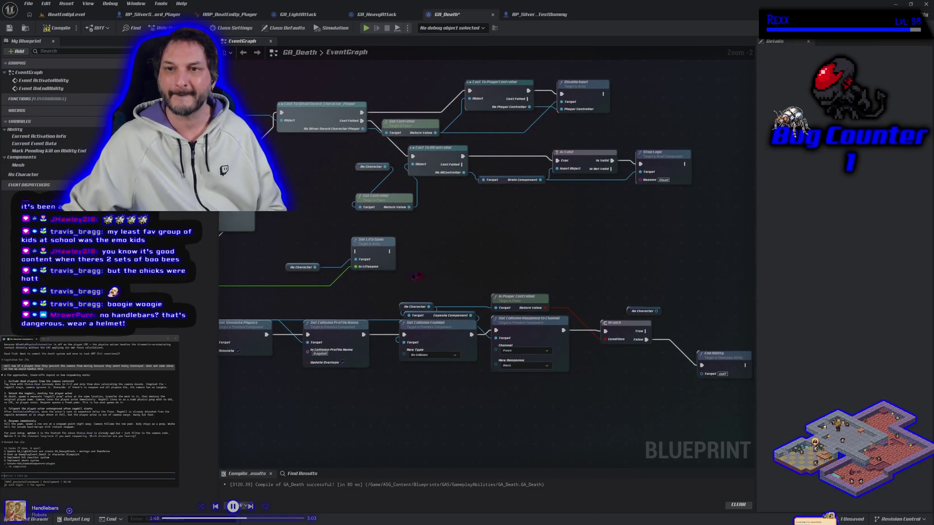
left_click_drag(415, 112, 459, 136)
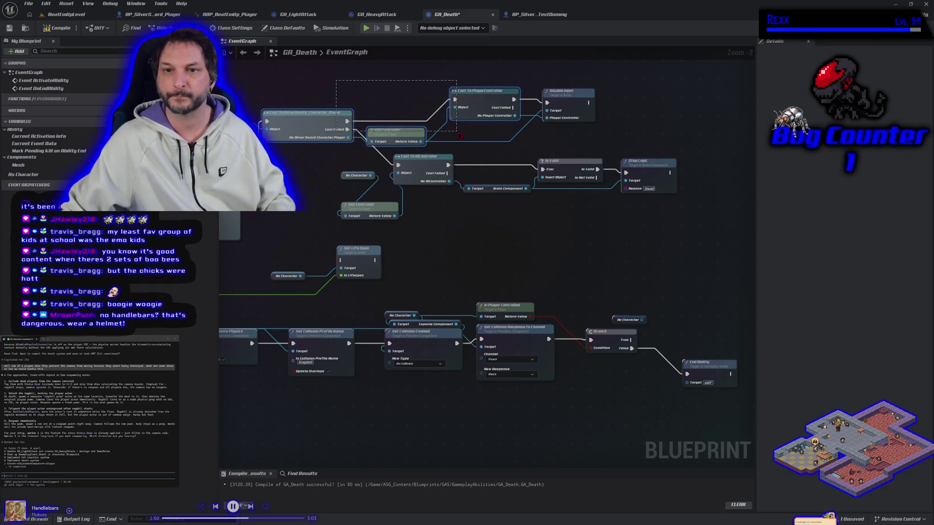
Paste a copy of the cast nodes beside the Branch and feed As Character into the cast.
key("ctrl+c")
left_click_drag(657, 272, 498, 262)
key("ctrl+v")
left_click_drag(523, 293, 548, 294)
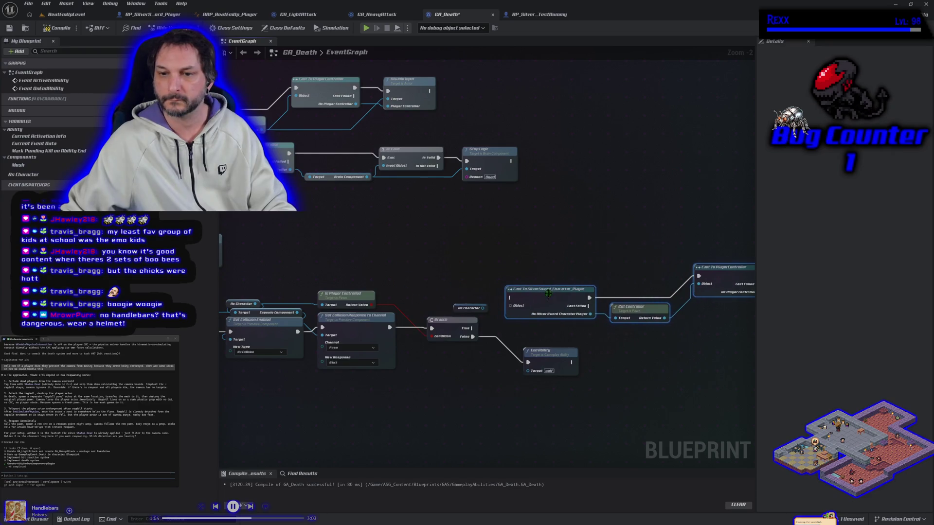
left_click_drag(486, 308, 521, 310)
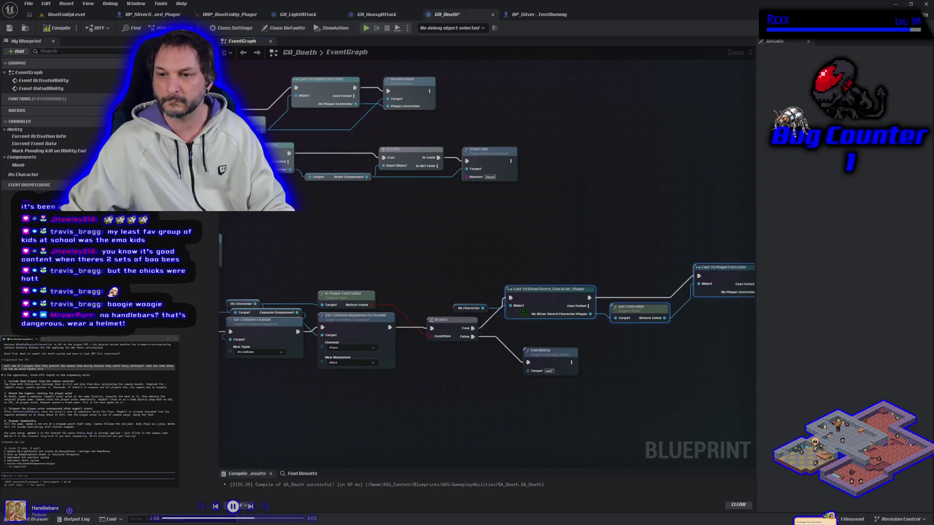
left_click_drag(558, 338, 490, 339)
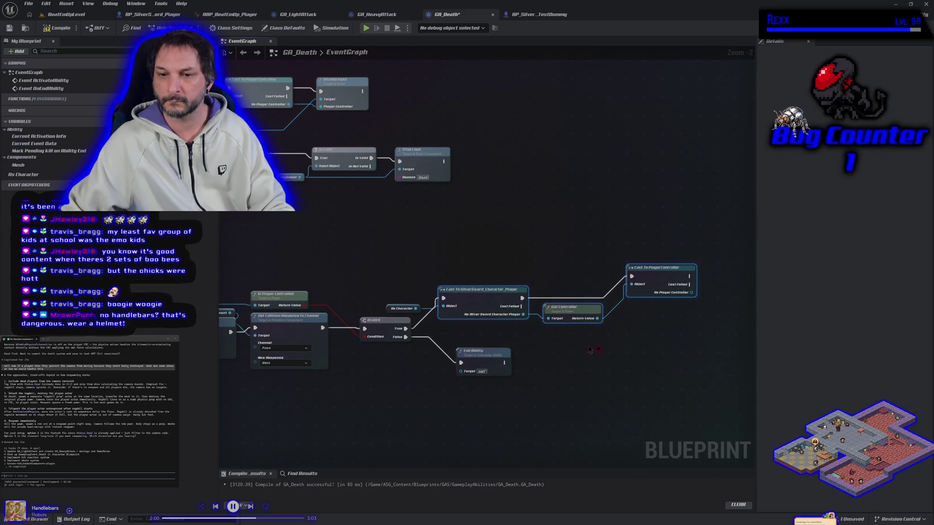
left_click_drag(691, 292, 712, 295)
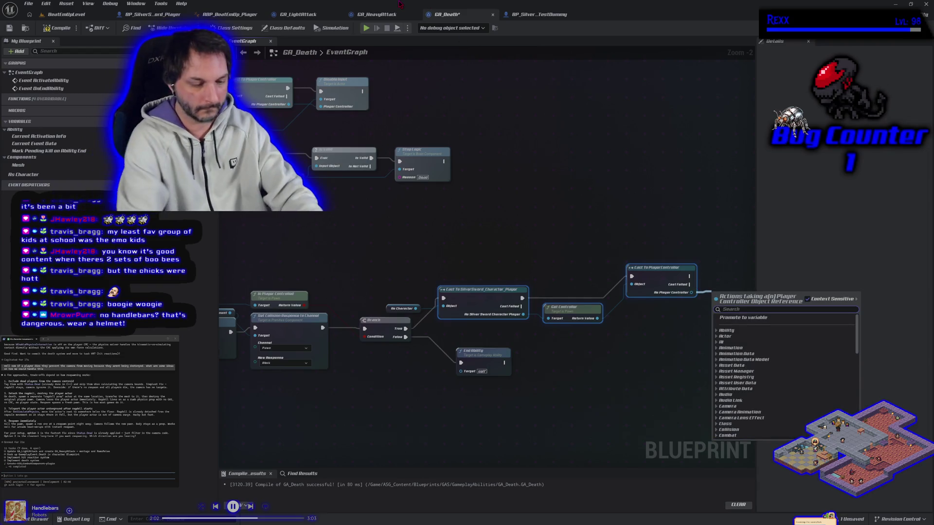
End the cast chain with an Un Possess node, save GA_Death, and return to BeatEmUpLevel.
type("unpos")
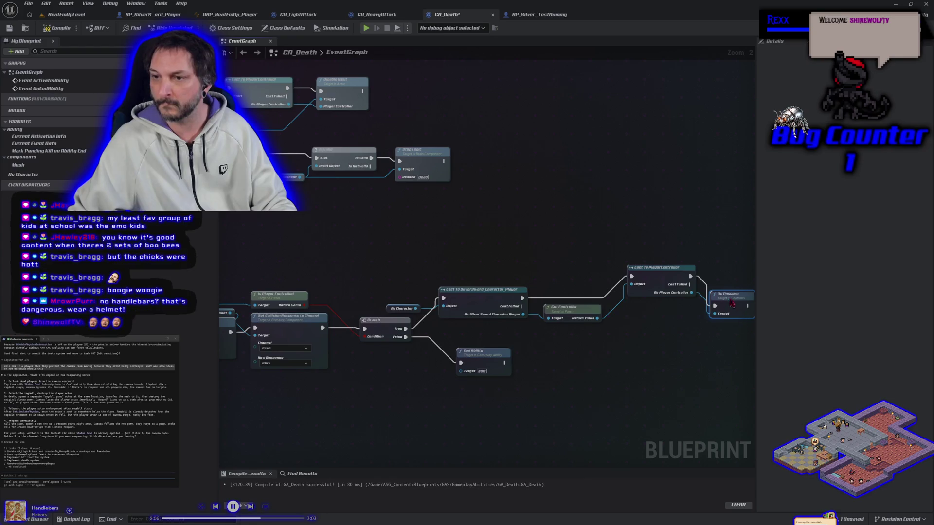
left_click_drag(731, 304, 726, 278)
left_click(9, 28)
left_click(66, 14)
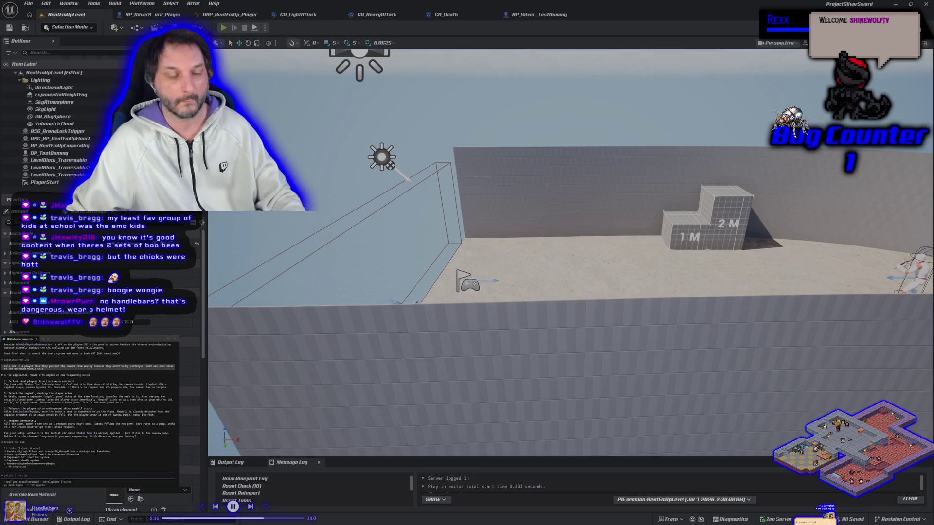
key("alt+p")
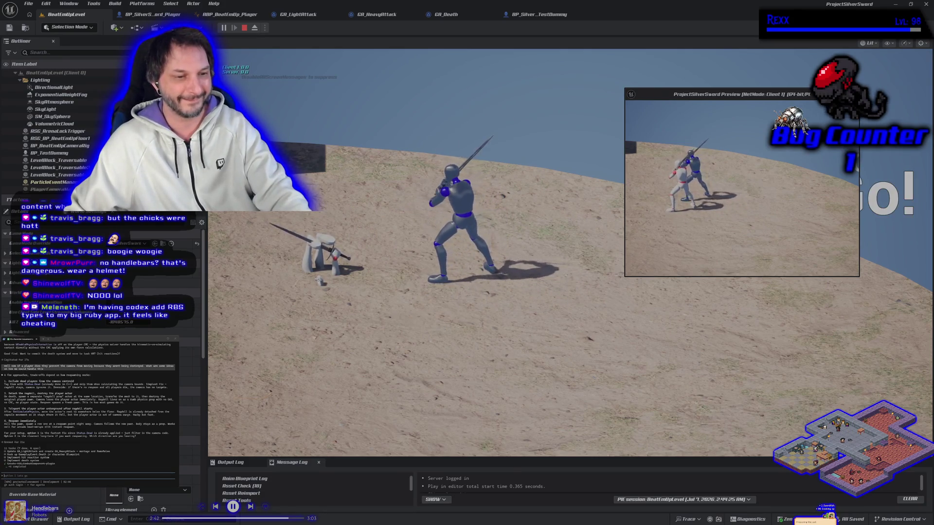
key("Escape")
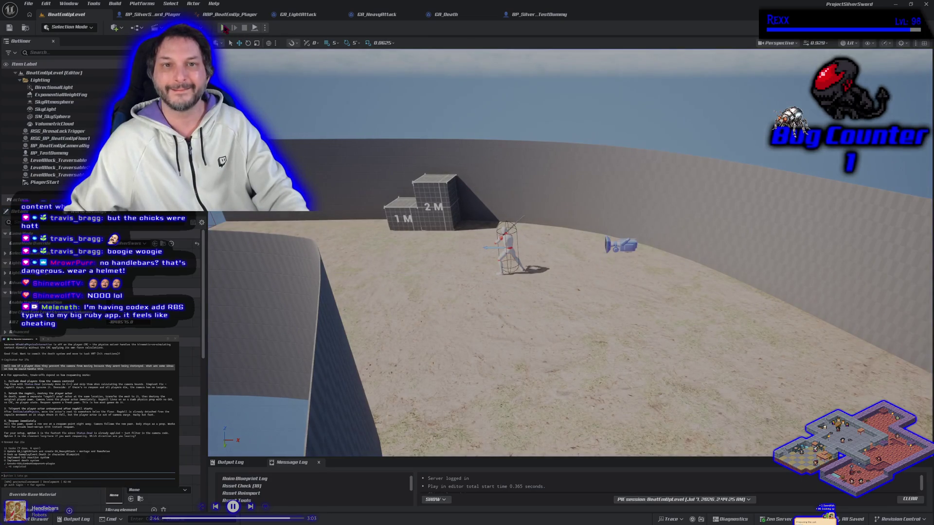
key("alt+p")
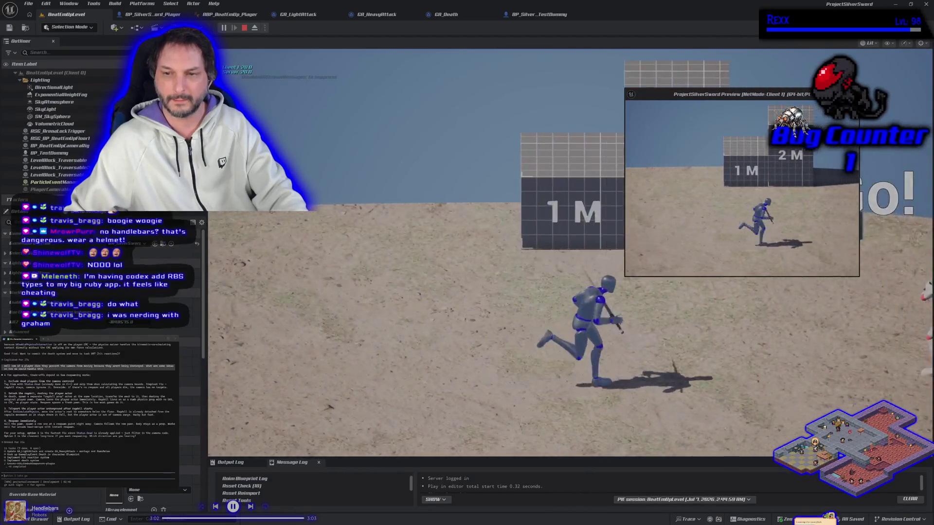
key("Escape")
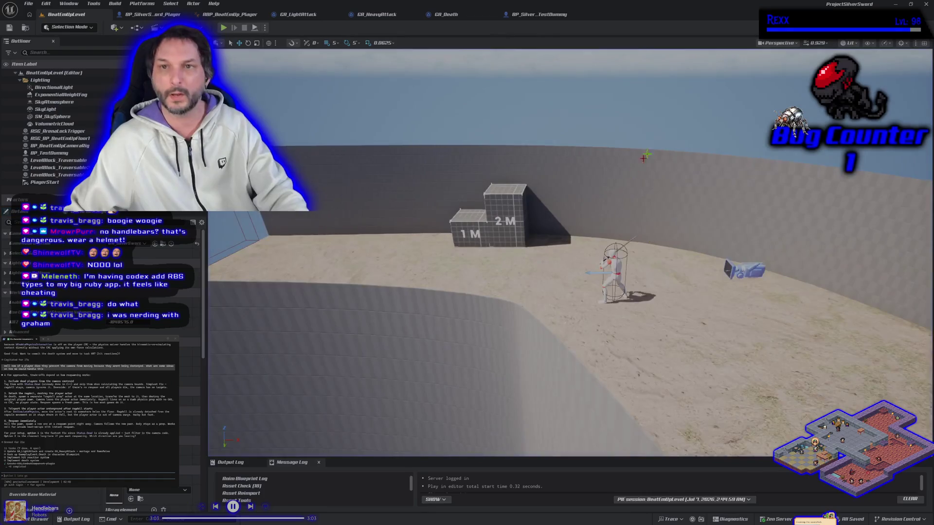
Feed the Add result, set to 2.0, into the Delay Duration, compile GA_Death, and start Play-in-Editor.
left_click(464, 14)
left_click_drag(384, 225, 459, 315)
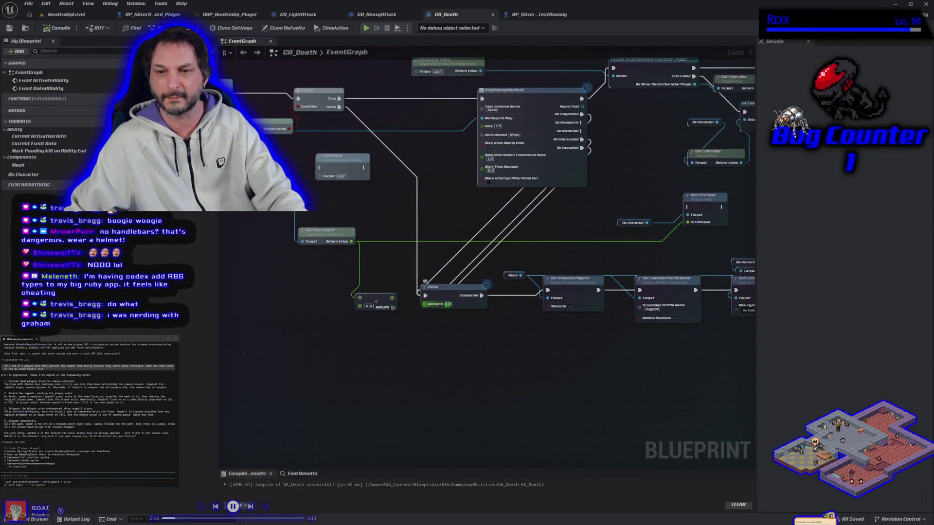
left_click_drag(392, 298, 425, 303)
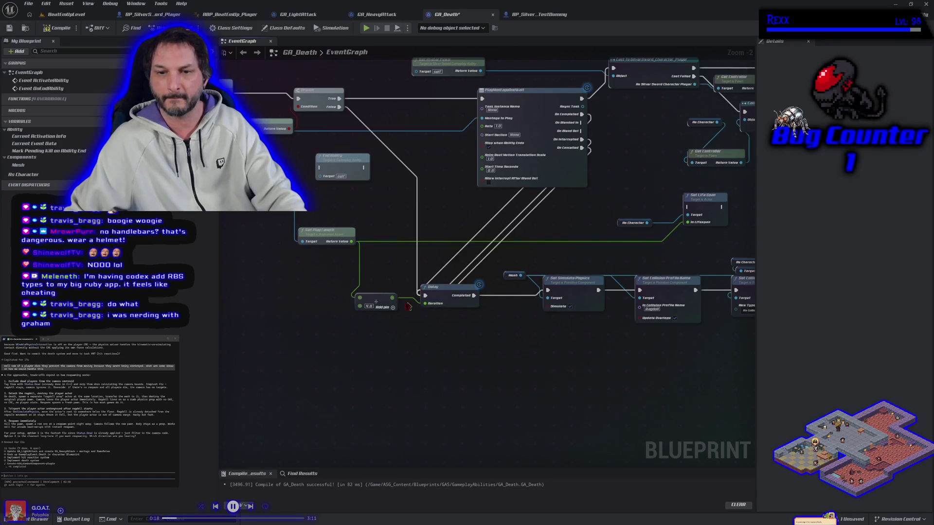
type("2")
key("Return")
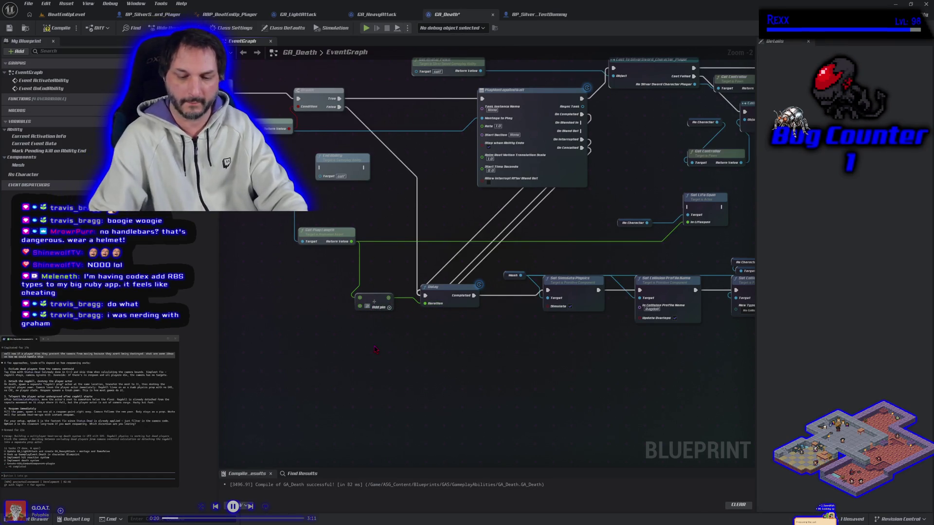
left_click(57, 28)
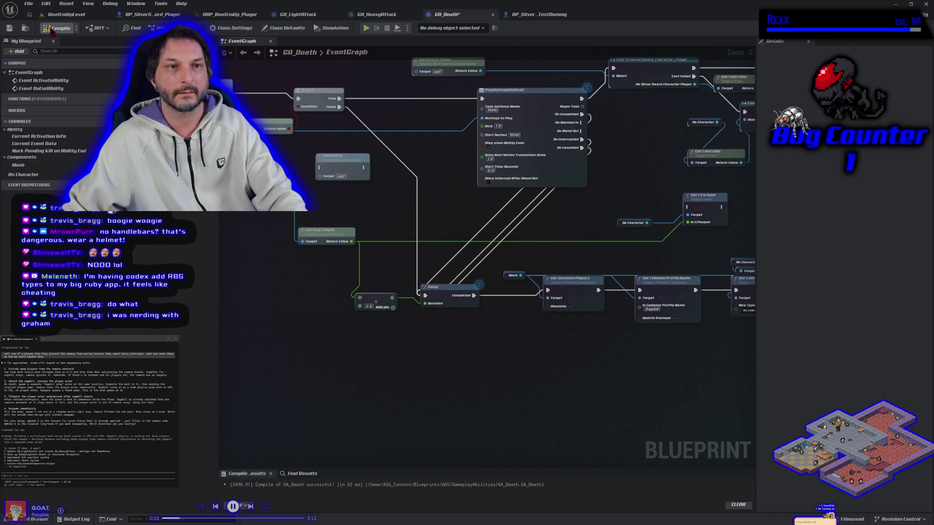
key("alt+p")
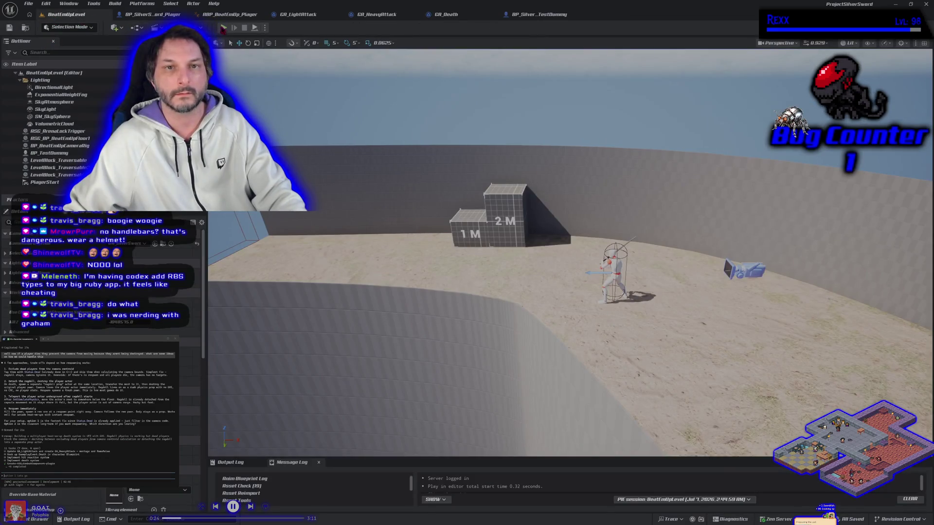
key("alt+p")
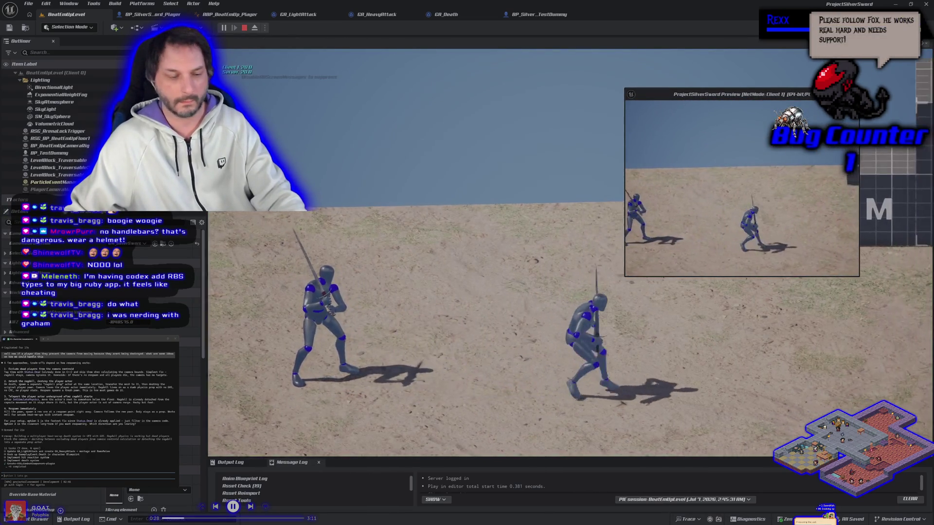
Focus the main game window and take control of the player for the two-client death test.
left_click(639, 128)
left_click(639, 128)
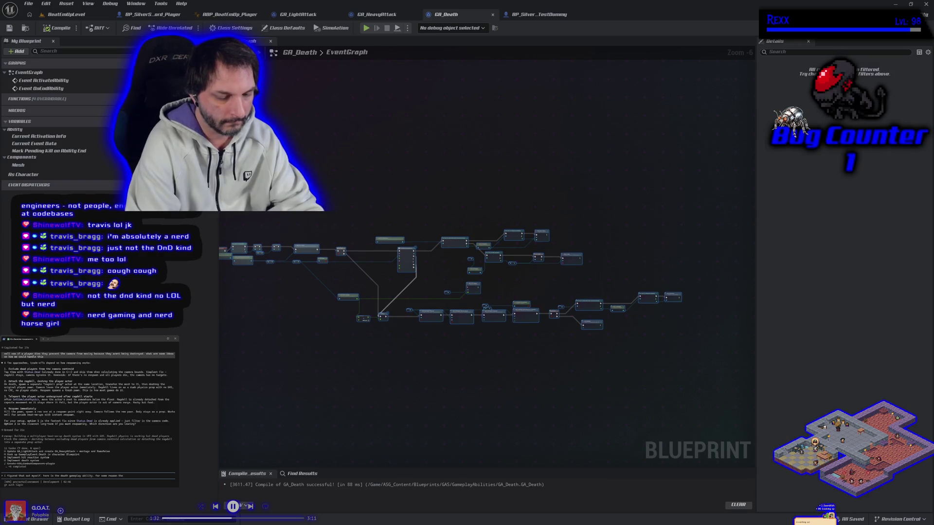
Finish typing the death-ability rework request and submit it to the coding assistant.
type(" enemy goes ragdoll on time")
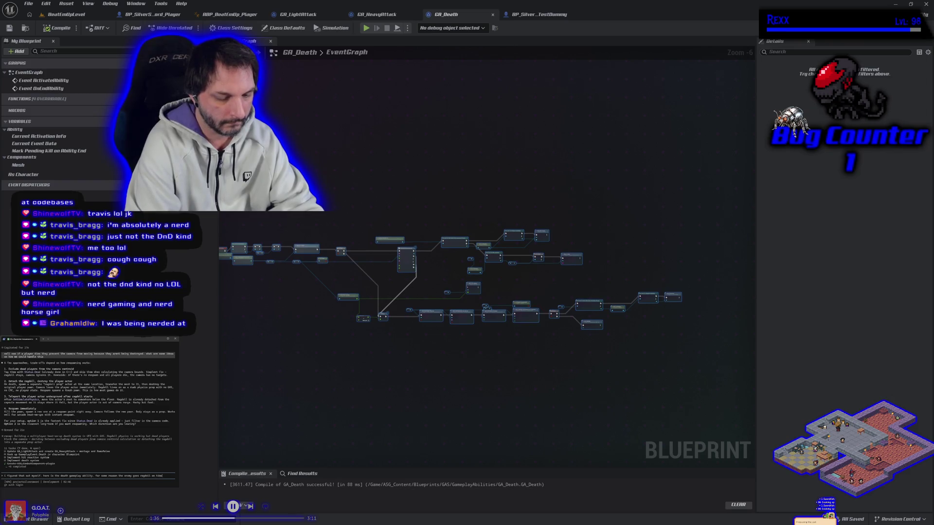
type(", but the delay on the player doesnt seem to be respected")
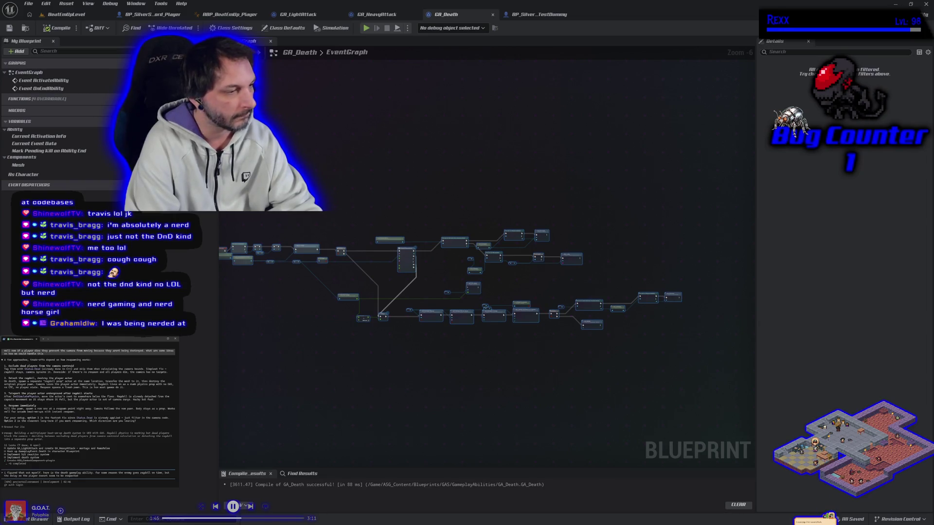
key("Return")
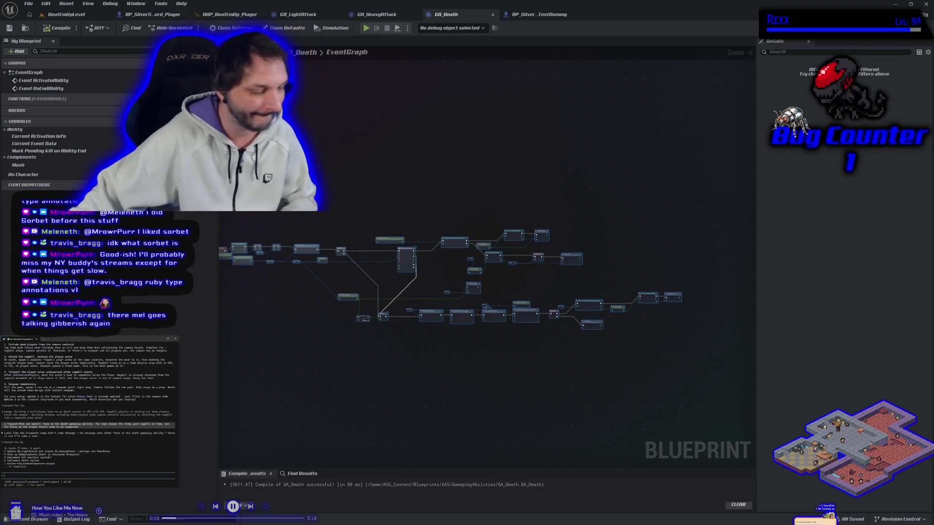
Paste the GA_Death Blueprint graph text into the assistant, accept the large-paste warning, and submit it.
key("ctrl+v")
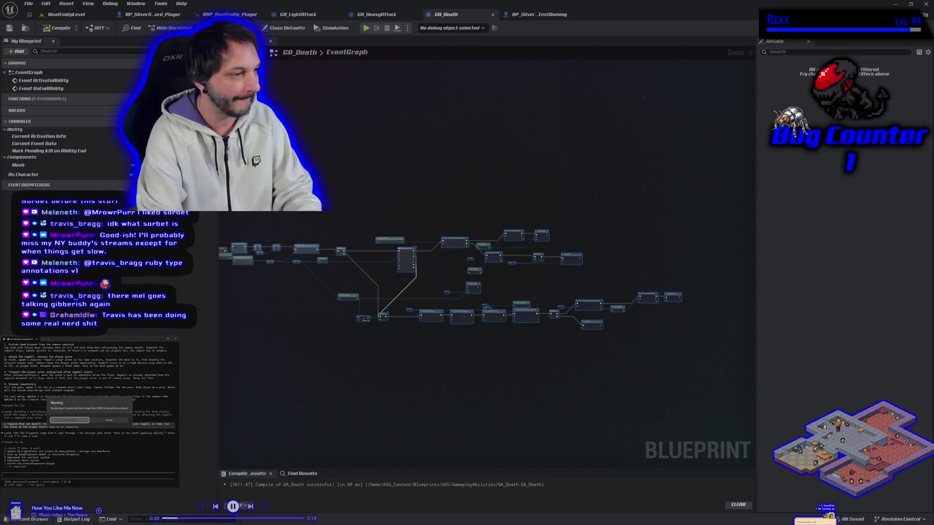
key("Return")
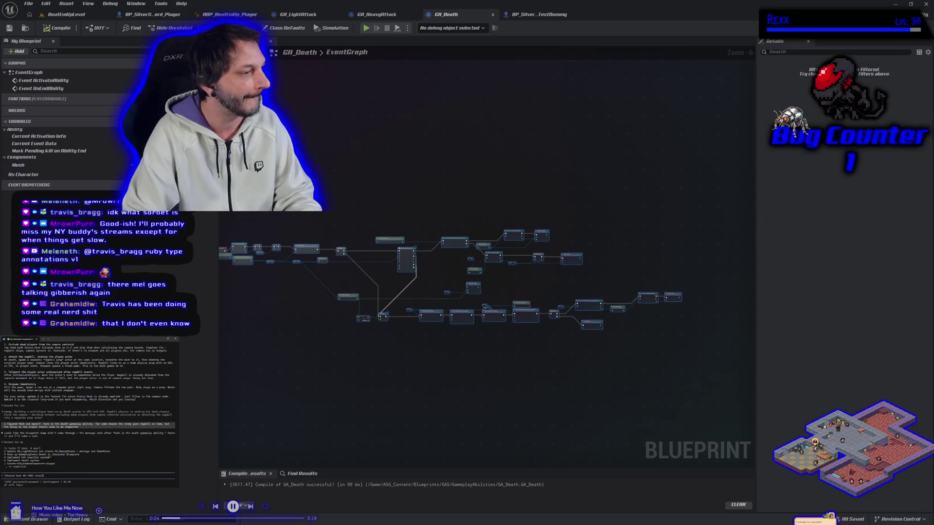
key("Return")
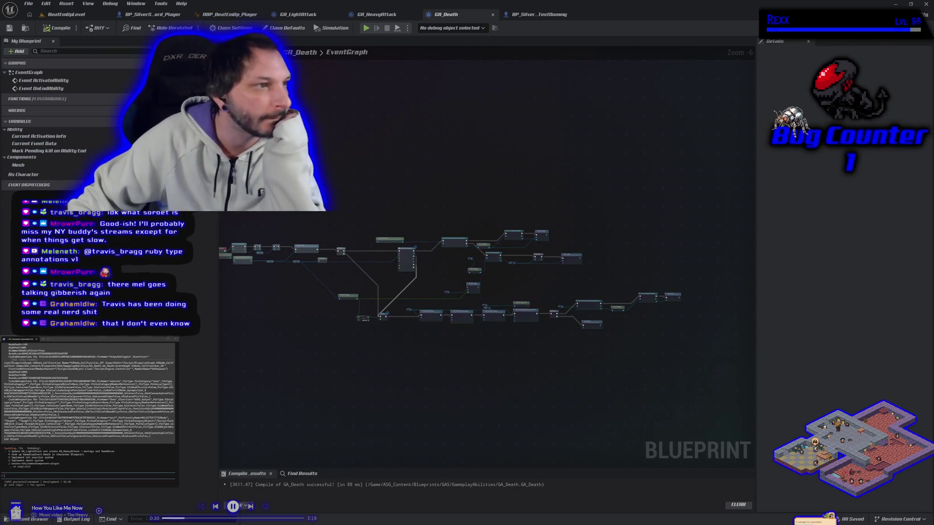
Start a play-in-editor test of BeatEmUpLevel with Alt+P.
key("alt+Tab")
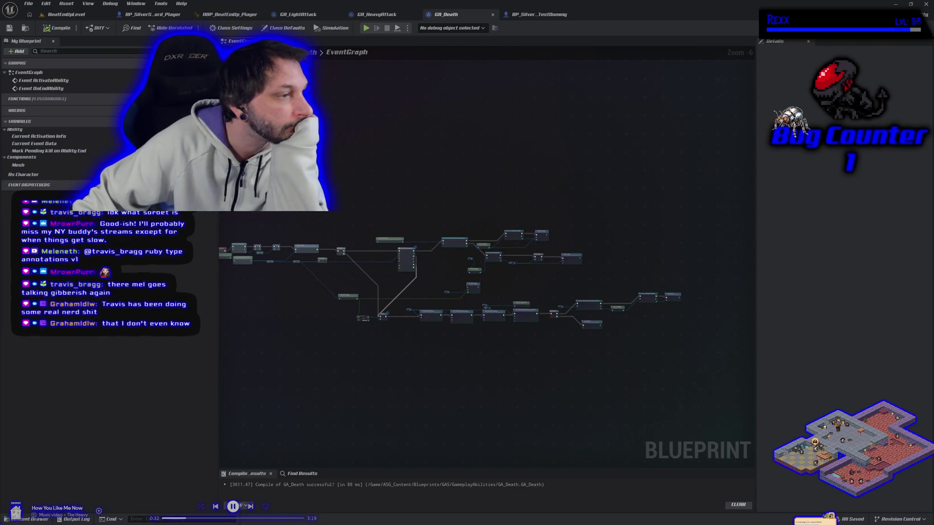
key("alt+Tab")
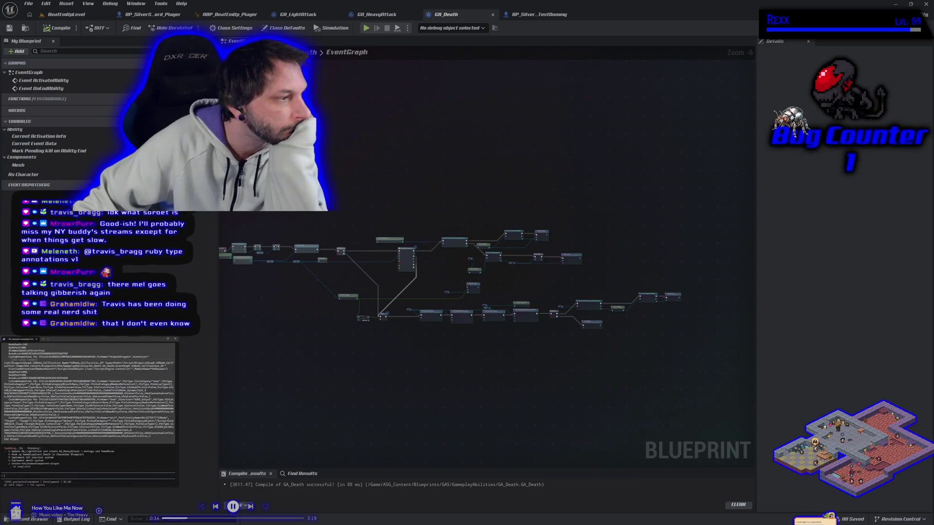
left_click(58, 21)
key("alt+p")
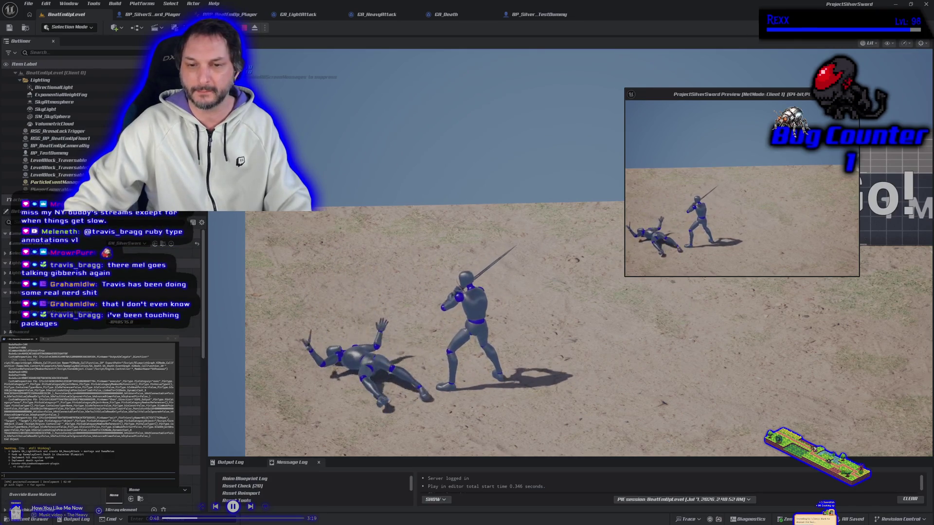
Stop the play-in-editor session after a fighter dies and collapses into a ragdoll.
key("Escape")
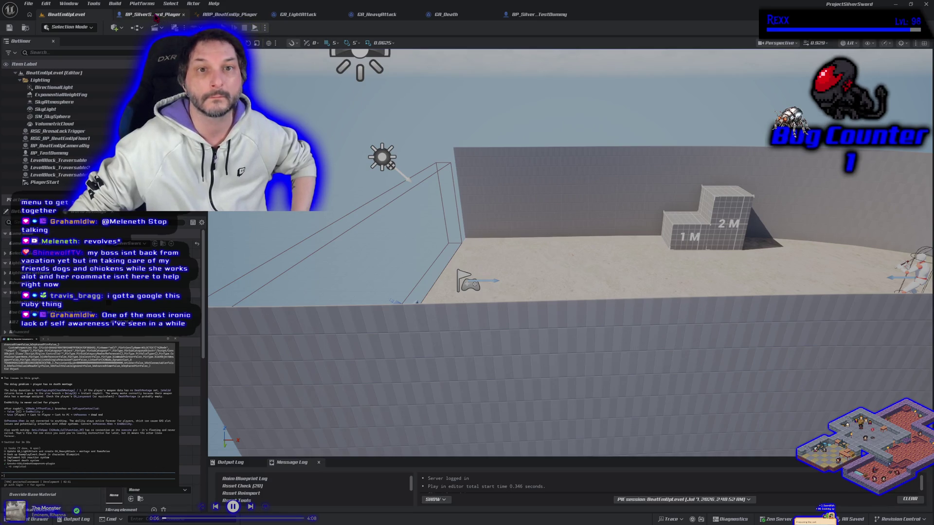
In GA_Death, duplicate the End Ability node, place it after UnPossess, and compile.
left_click(440, 15)
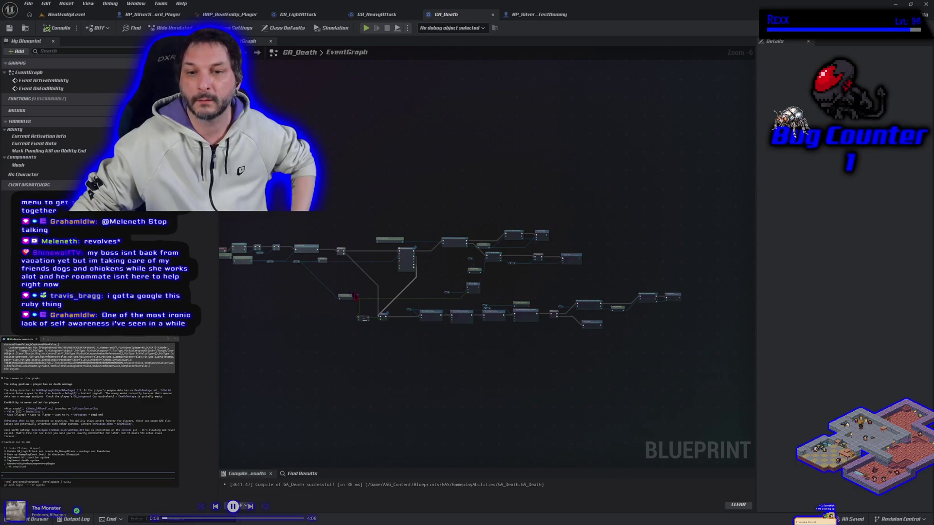
mouse_move(482, 363)
left_mouse_down()
mouse_move(431, 395)
mouse_move(267, 417)
mouse_move(401, 384)
mouse_move(317, 370)
mouse_move(224, 336)
mouse_move(107, 333)
left_mouse_up()
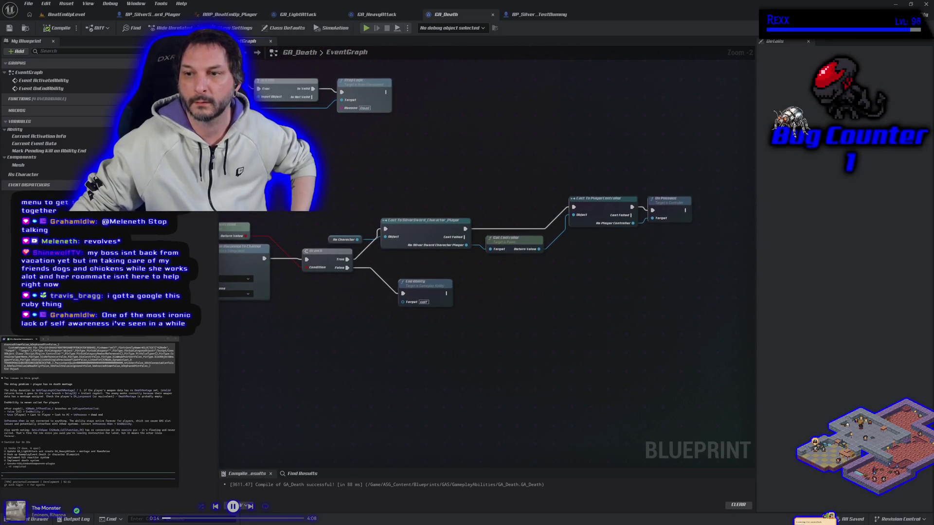
left_click_drag(354, 327, 419, 325)
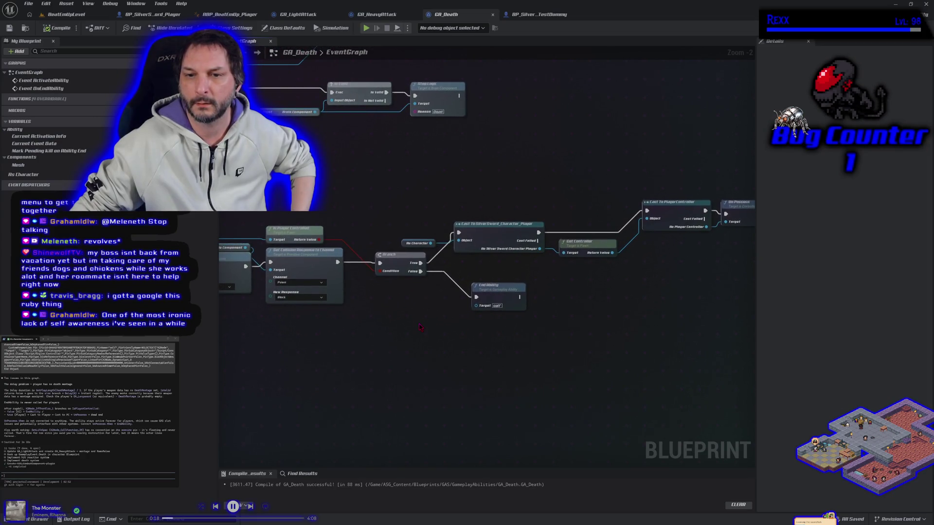
scroll(340, 344, "down", 1)
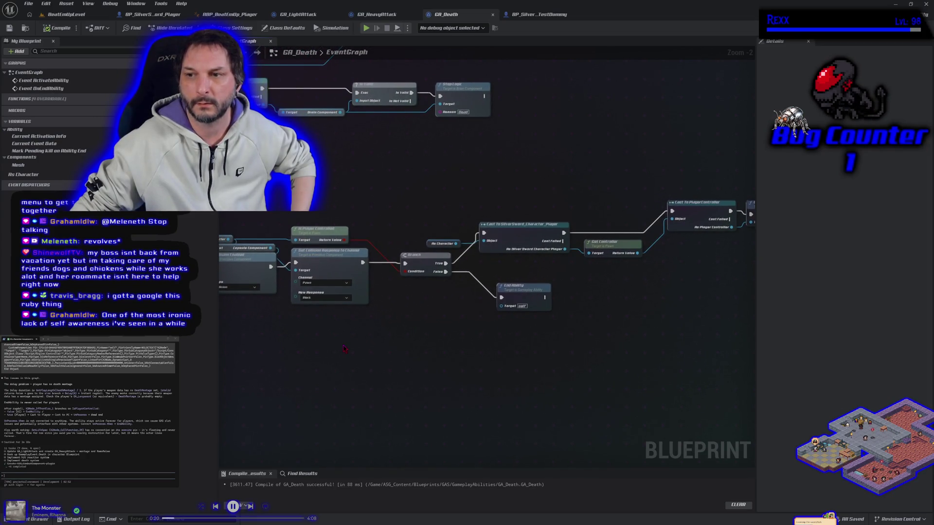
scroll(344, 348, "down", 2)
left_click_drag(345, 348, 475, 341)
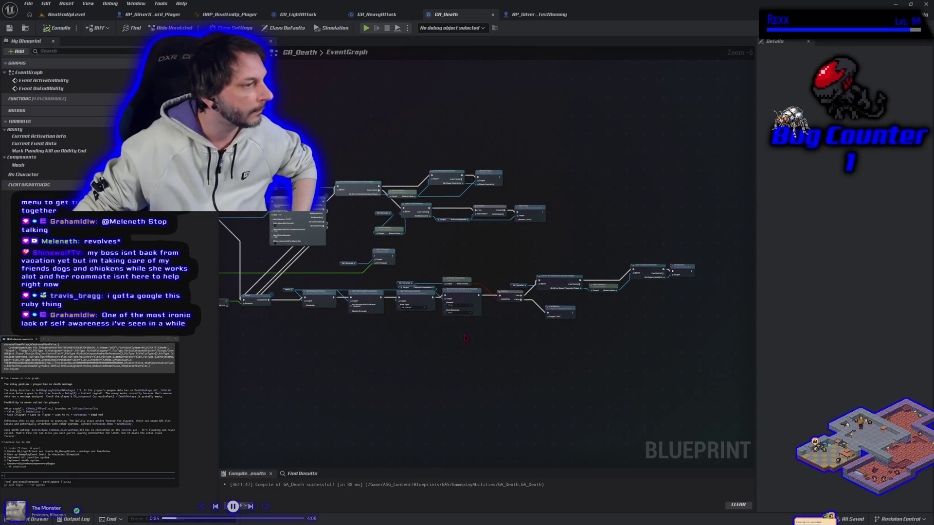
scroll(465, 338, "up", 3)
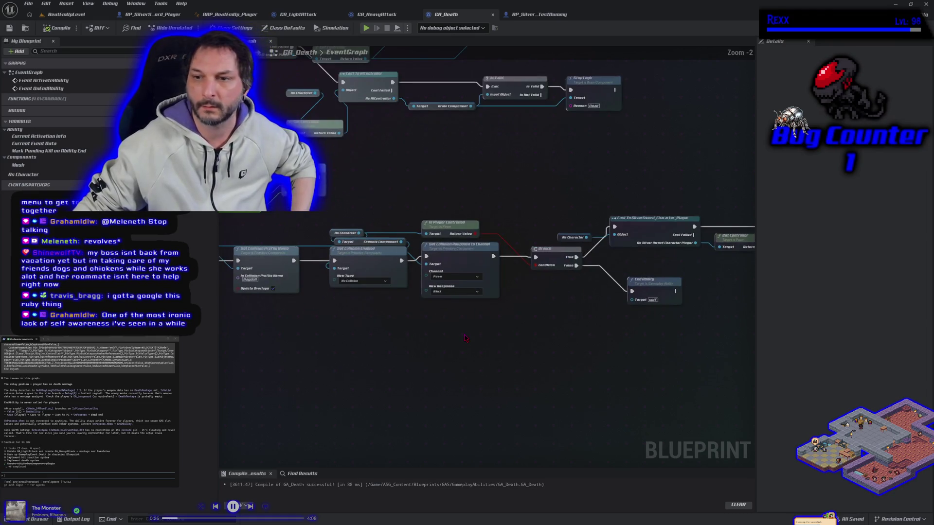
left_click_drag(409, 347, 275, 375)
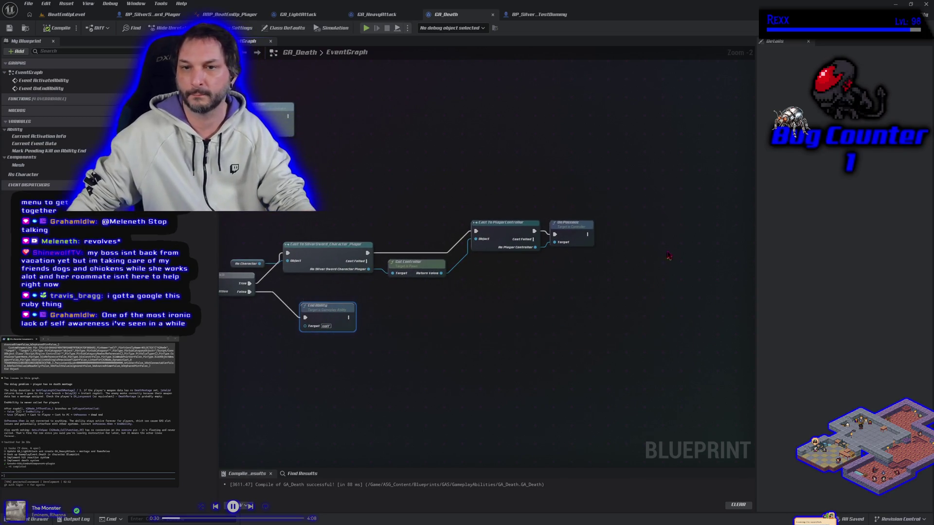
key("ctrl+c")
key("ctrl+v")
mouse_move(661, 235)
left_mouse_down()
mouse_move(599, 234)
mouse_move(611, 234)
left_mouse_up()
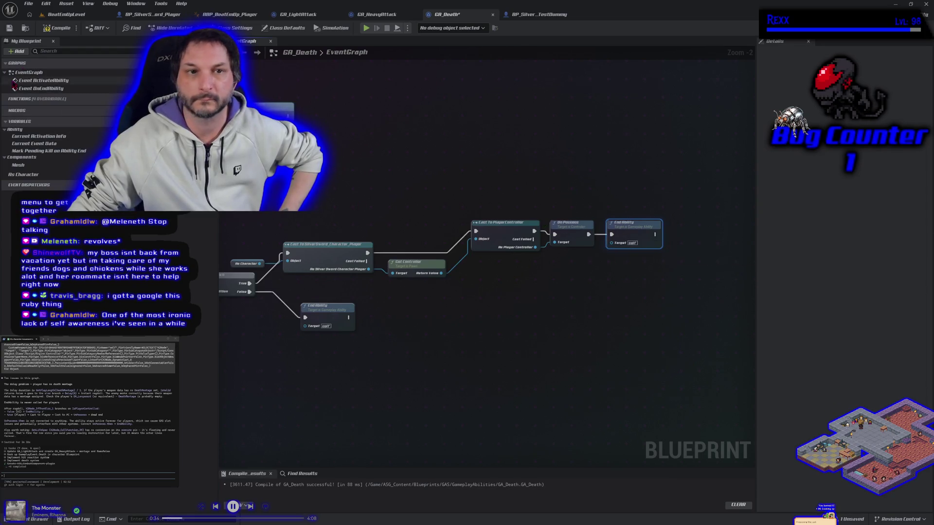
left_click(48, 28)
Save GA_Death, run a BeatEmUpLevel play-in-editor test, then return to the GA_Death graph.
left_click(9, 28)
left_click(66, 14)
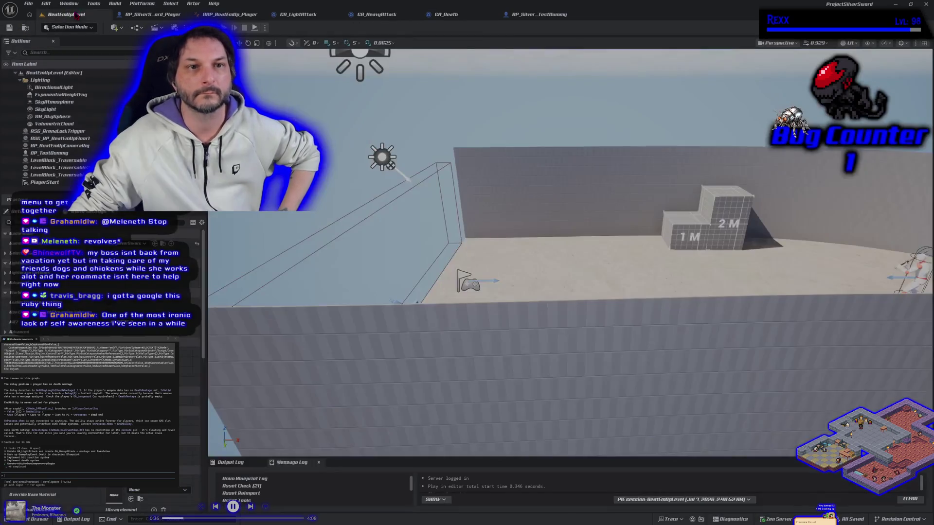
key("alt+p")
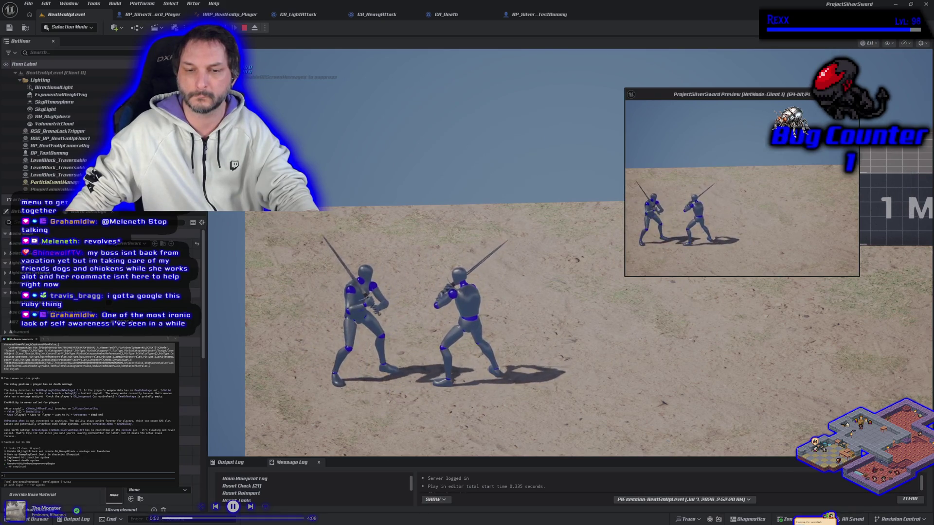
key("Escape")
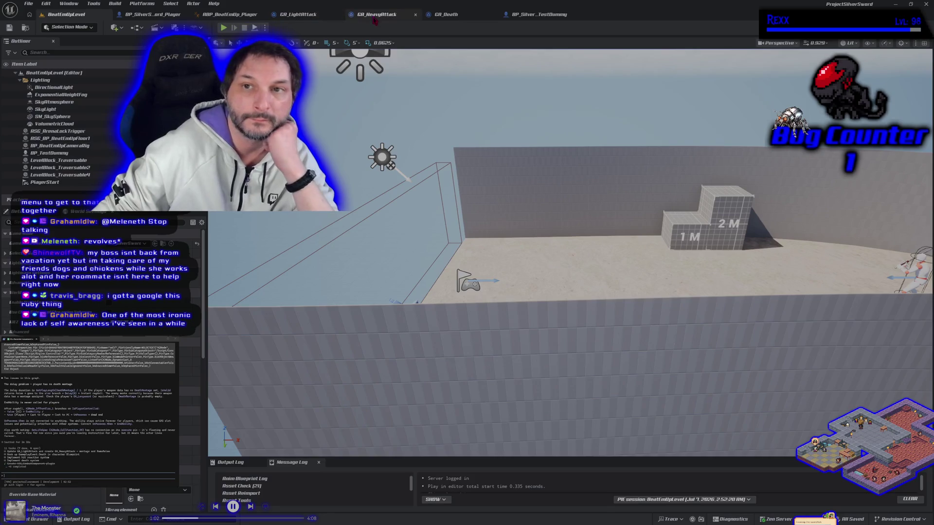
left_click(439, 16)
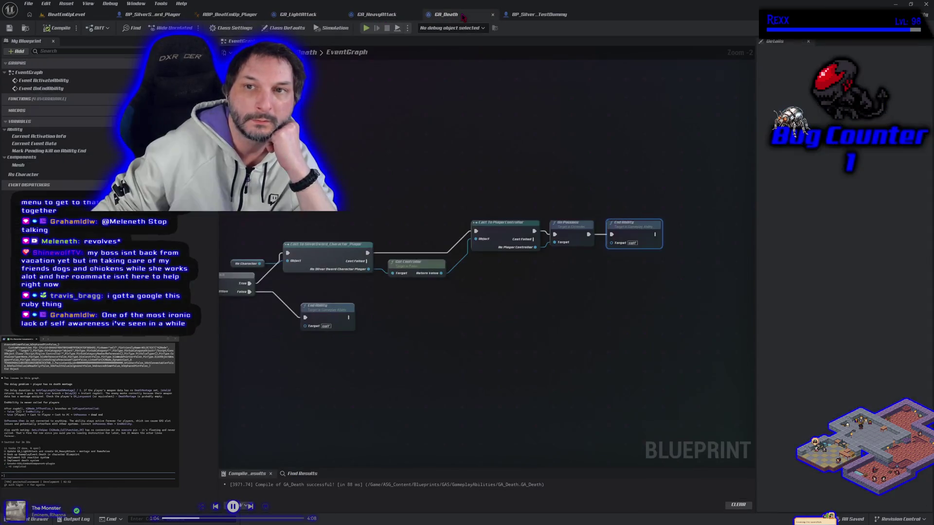
Move the Current Weapon Data and Death Montage getters lower in GA_Death, then return to BeatEmUpLevel.
mouse_move(337, 237)
left_mouse_down()
mouse_move(376, 233)
mouse_move(271, 327)
mouse_move(454, 358)
left_mouse_up()
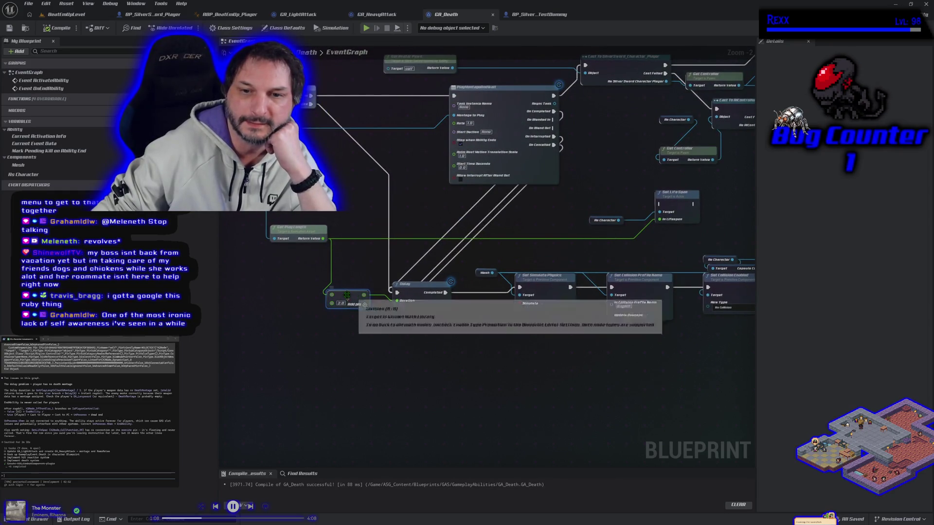
left_click_drag(347, 299, 524, 340)
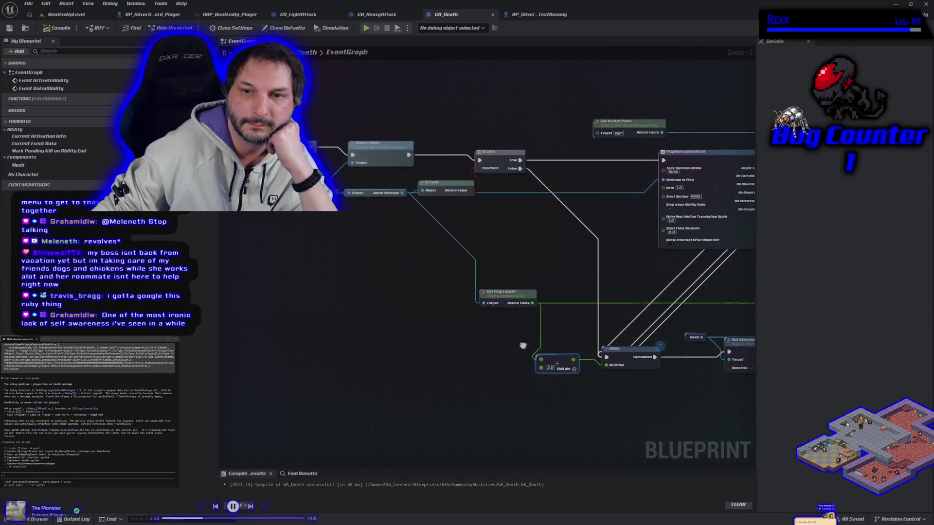
left_click_drag(428, 335, 636, 350)
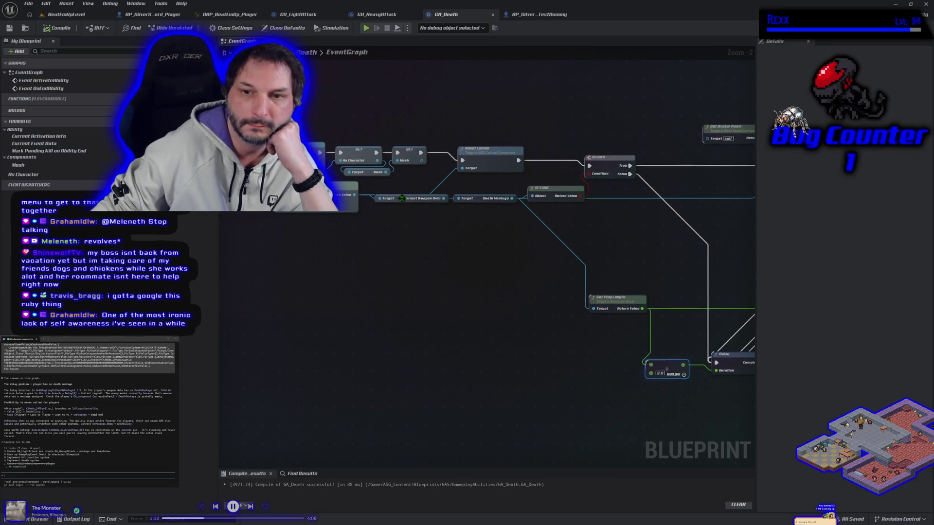
mouse_move(402, 198)
left_mouse_down()
mouse_move(406, 224)
mouse_move(553, 317)
mouse_move(481, 306)
mouse_move(440, 323)
left_mouse_up()
mouse_move(494, 309)
left_mouse_down()
mouse_move(376, 303)
mouse_move(411, 304)
left_mouse_up()
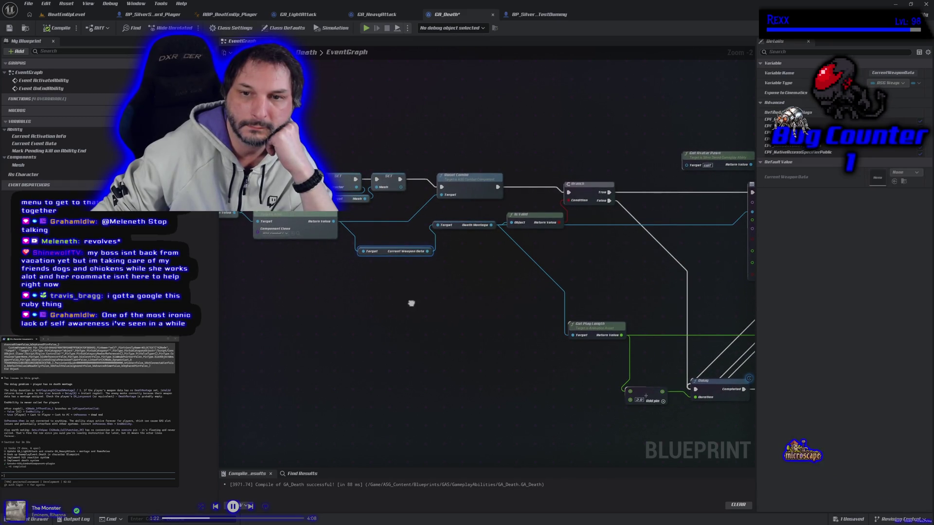
left_click_drag(411, 303, 286, 288)
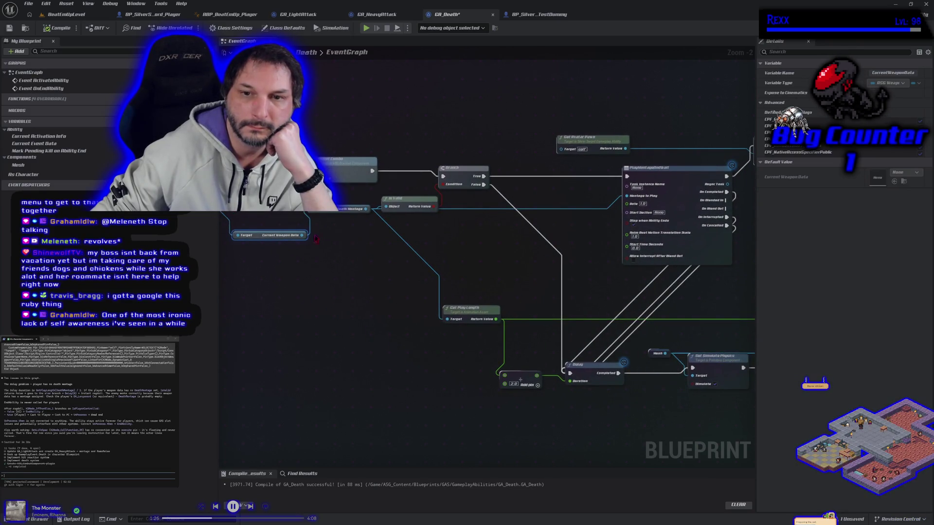
left_click_drag(339, 213, 339, 239)
mouse_move(408, 345)
left_mouse_down()
mouse_move(330, 350)
mouse_move(266, 323)
mouse_move(305, 260)
mouse_move(282, 254)
left_mouse_up()
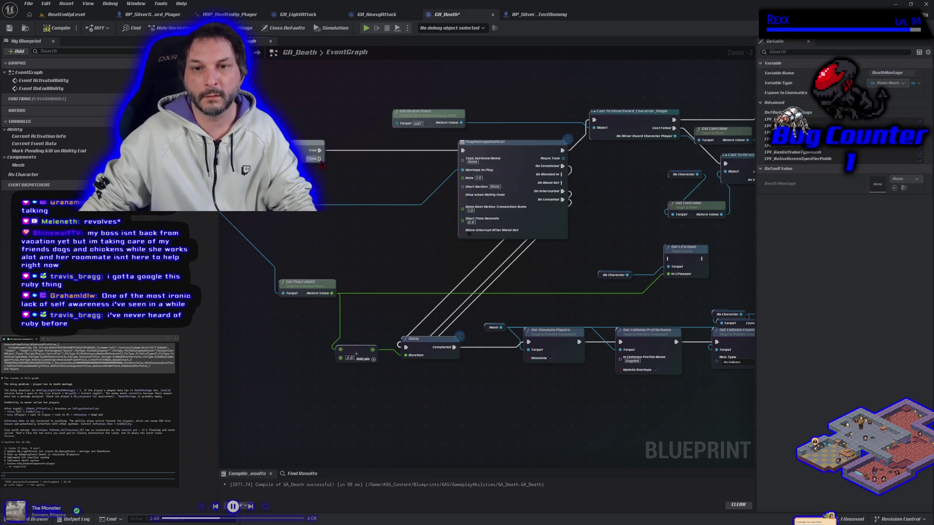
left_click(62, 14)
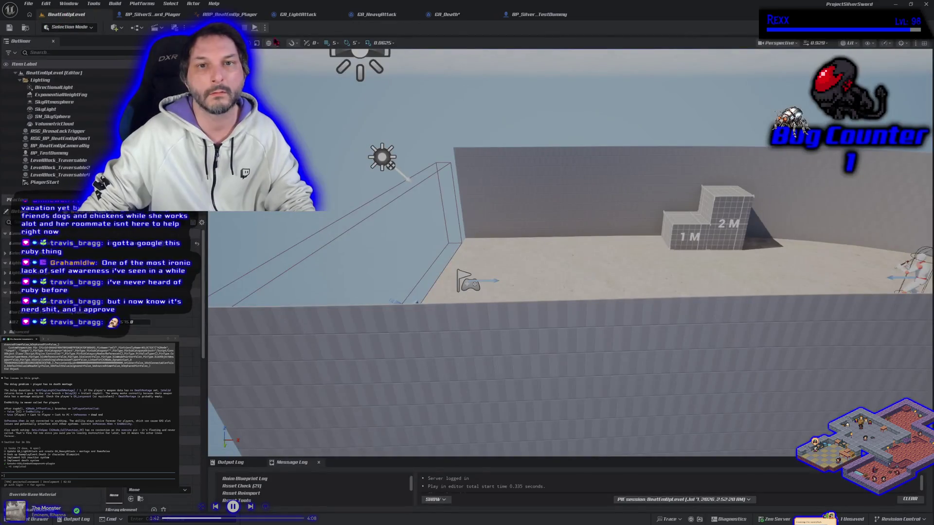
Run a quick play-in-editor fight test, Save All, and close the Unreal editor.
key("alt+p")
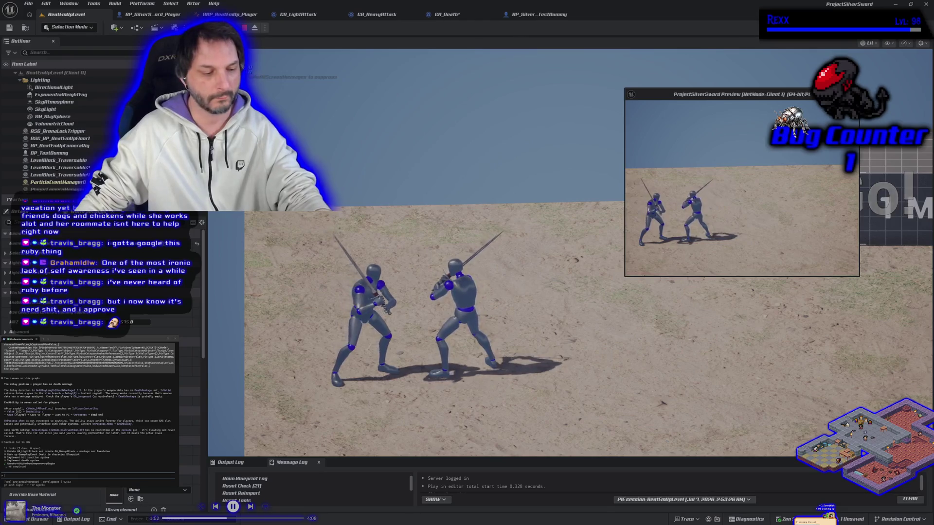
key("Escape")
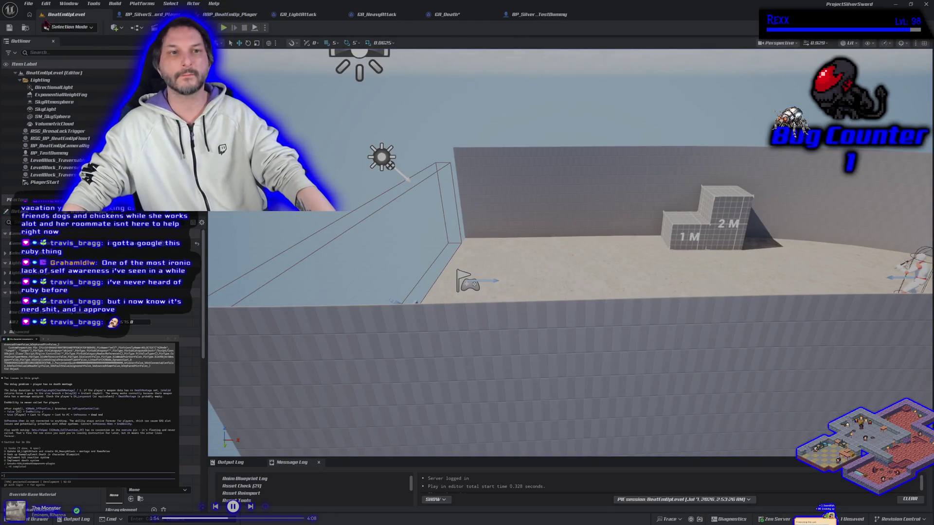
left_click(29, 4)
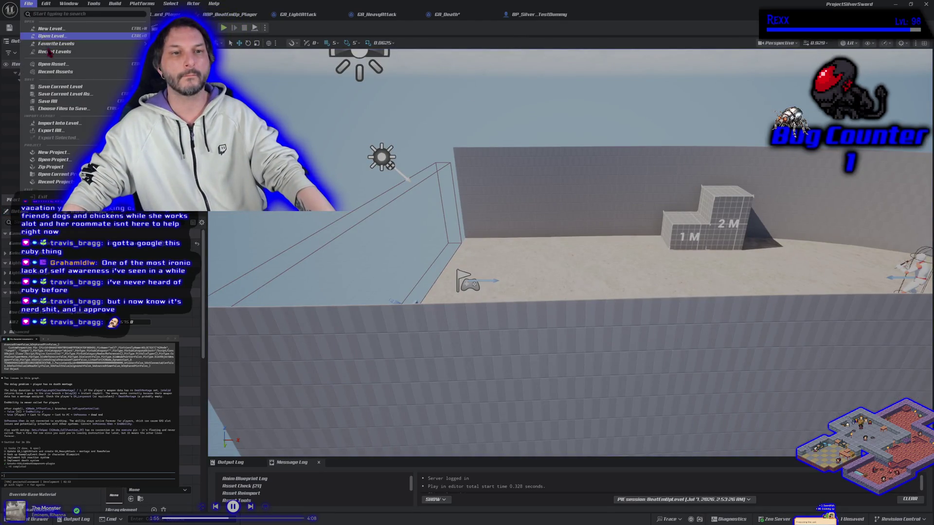
left_click(55, 101)
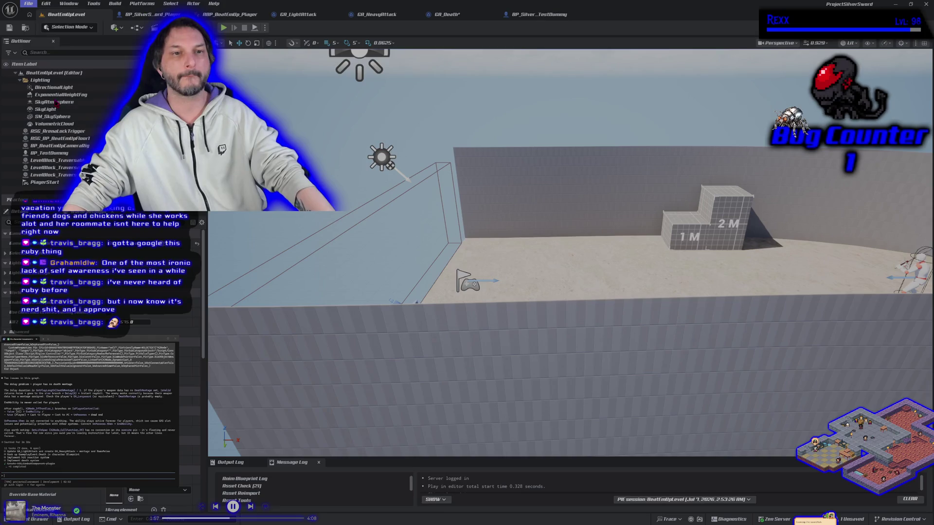
left_click(927, 4)
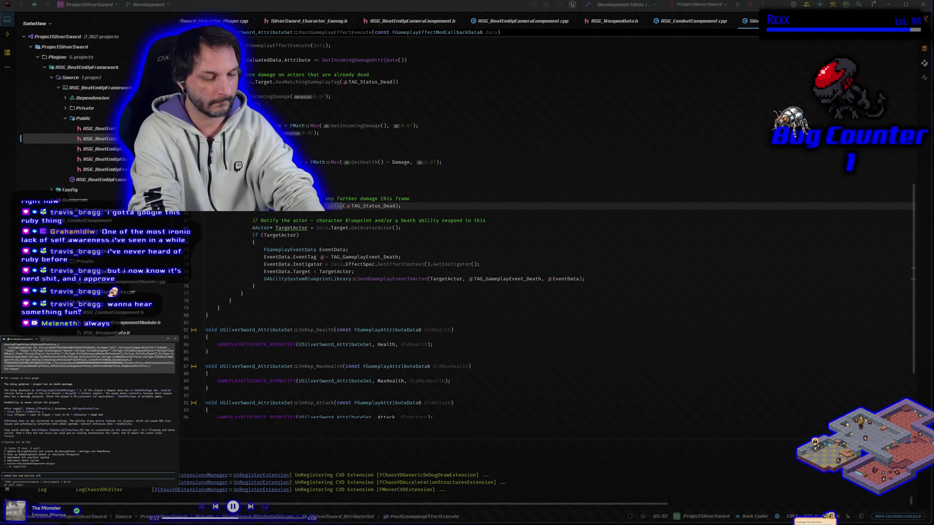
Type a note to the assistant that the ragdolled character snaps back after unpossess.
type("ossess. the player h")
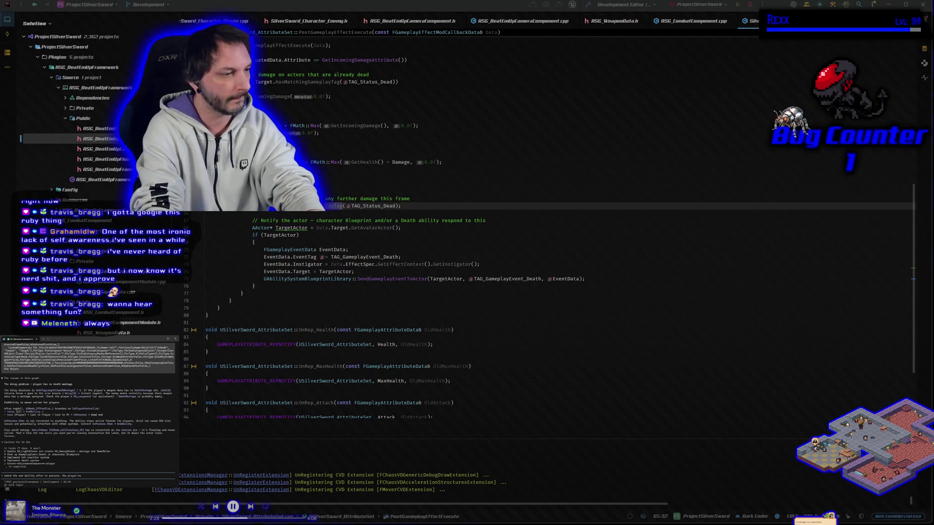
type("a")
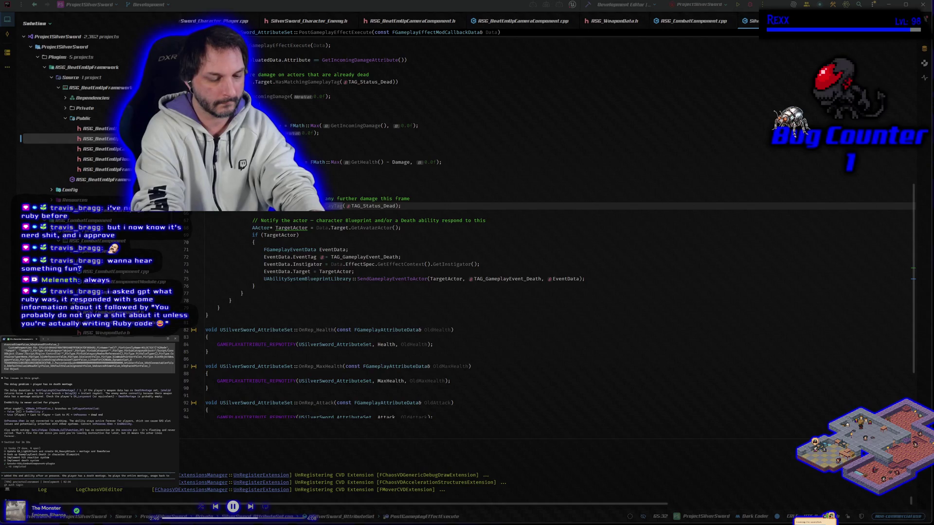
type("his feet and then")
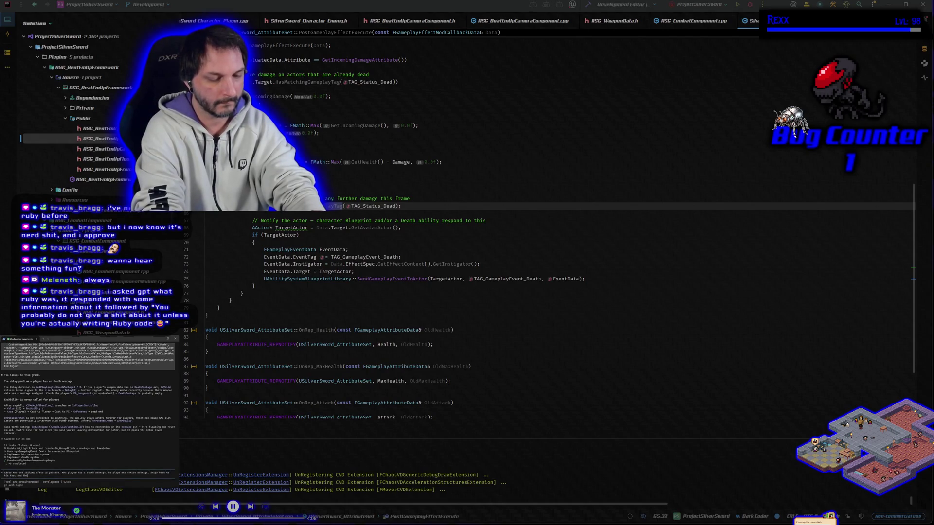
type(" rag")
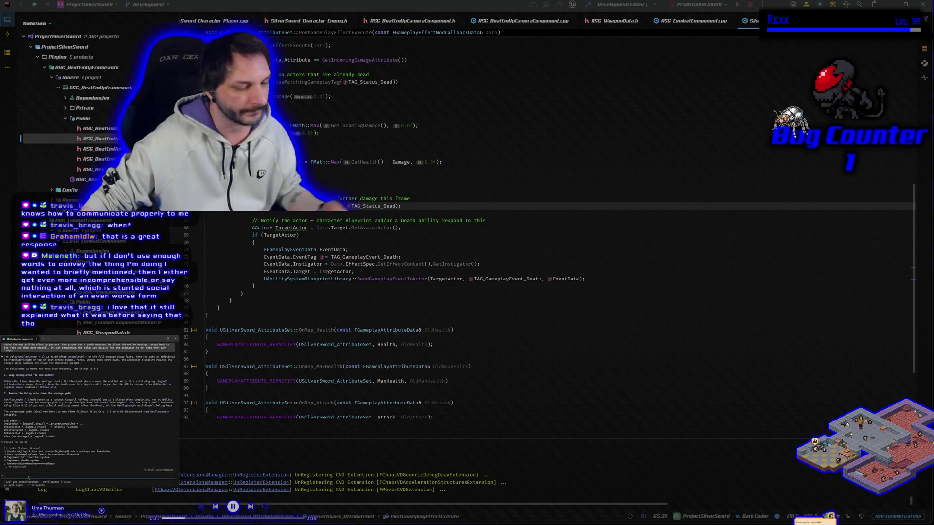
Ask the assistant 'why does it work properly for enemies tho' and pause the background music.
type("why does it")
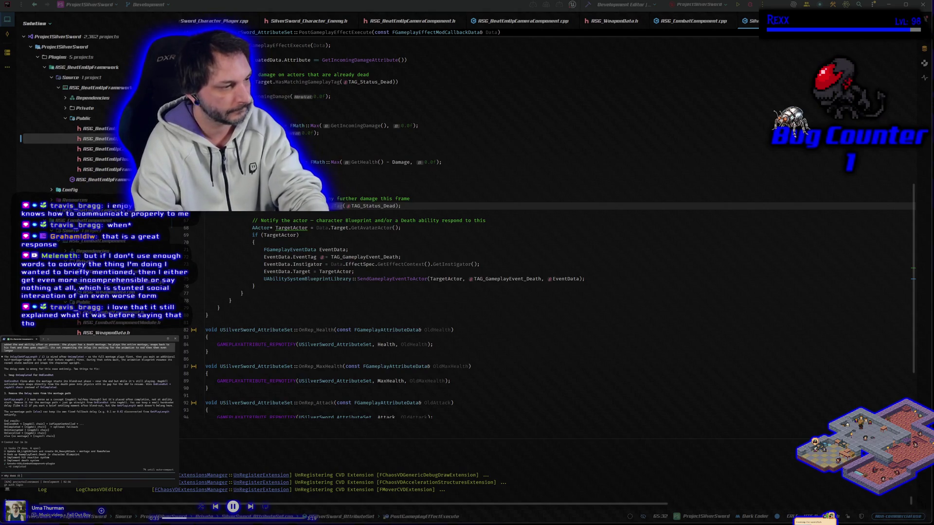
type(" work properly for ")
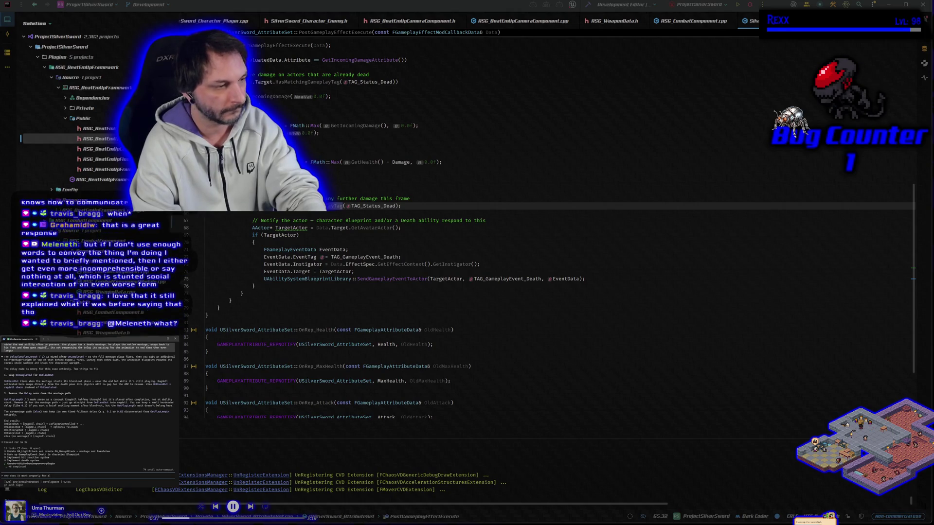
type("enemies ")
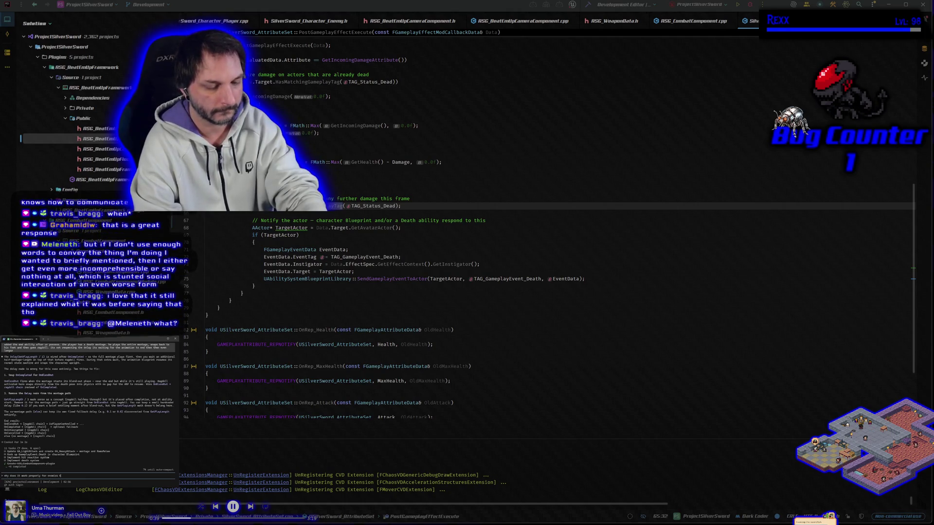
type("tho")
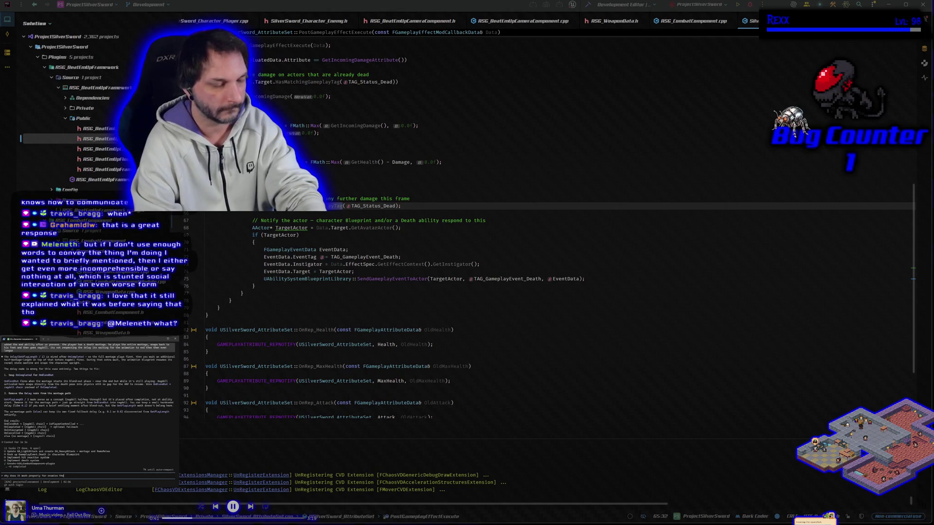
key("Return")
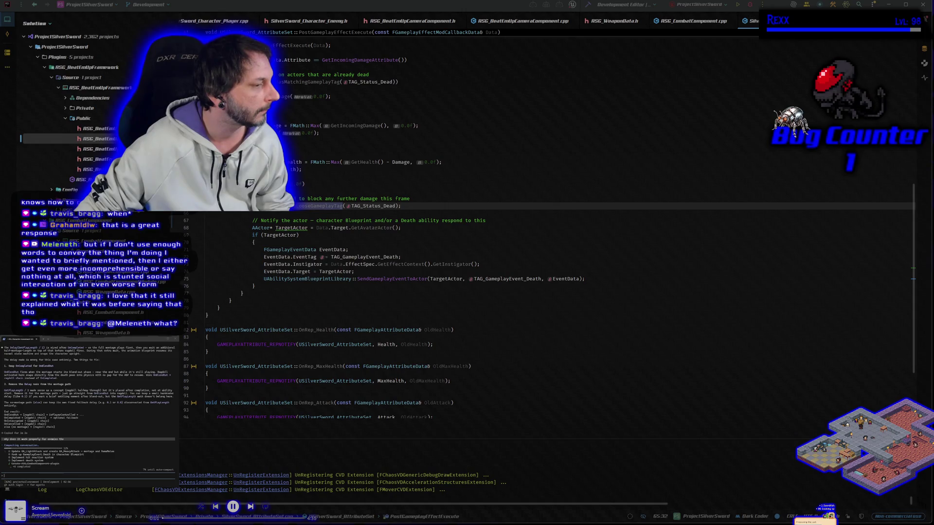
key("XF86AudioPlay")
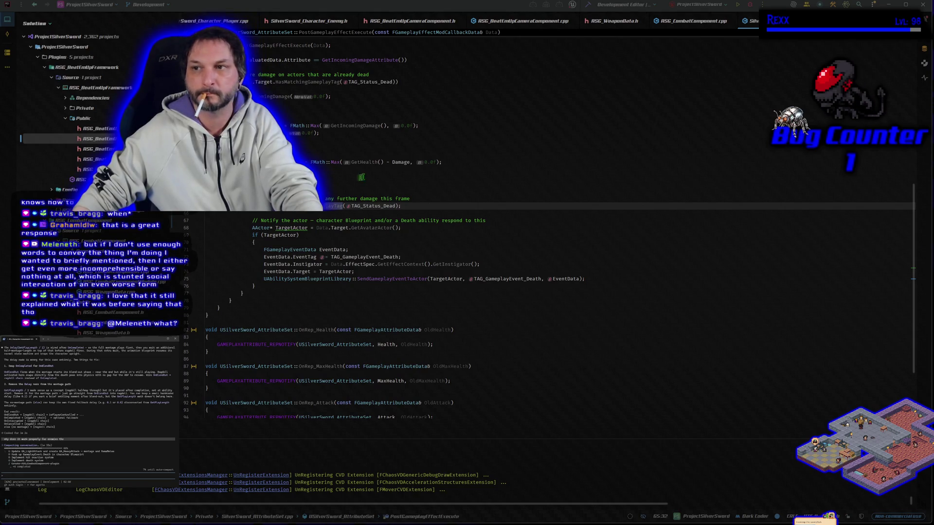
Build the project from Rider's toolbar so the Silver Sword Unreal editor relaunches.
left_click(753, 5)
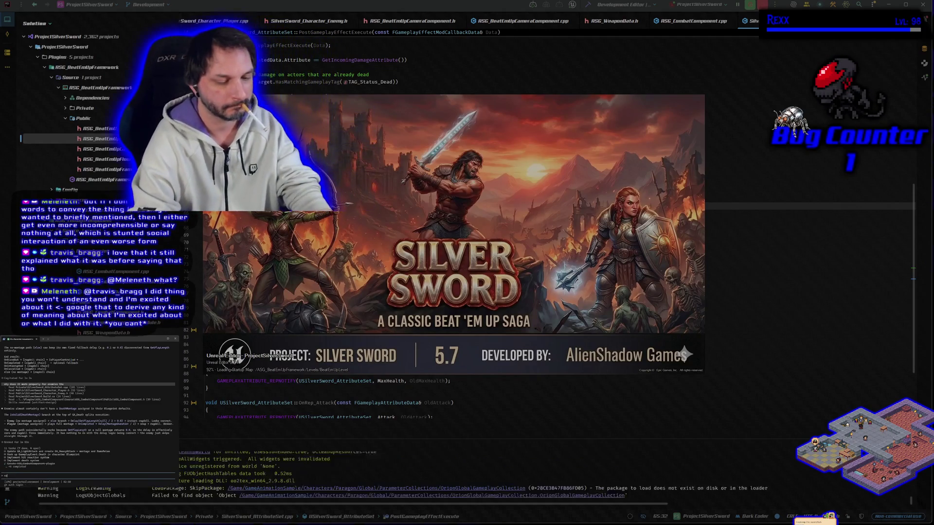
Send the assistant the note 'they seem has and plays a montage too'.
type("they seem ")
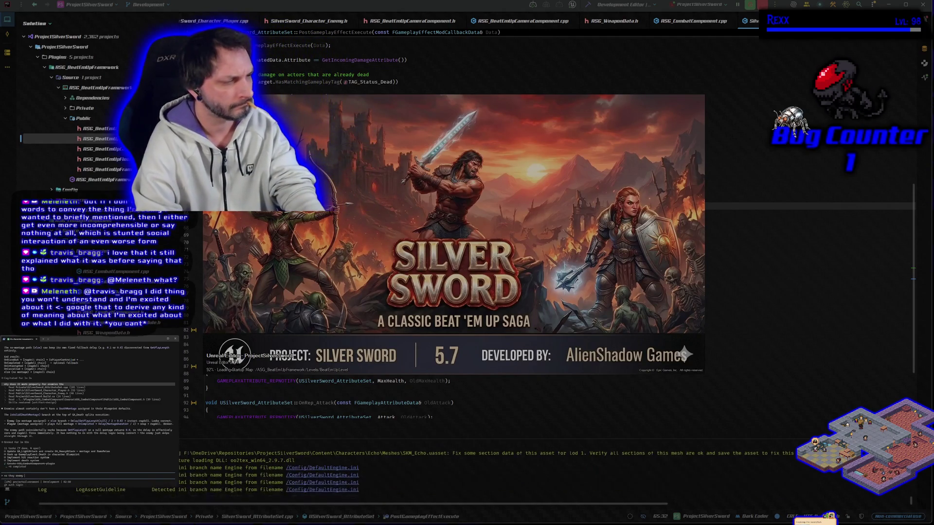
type("has and plays a")
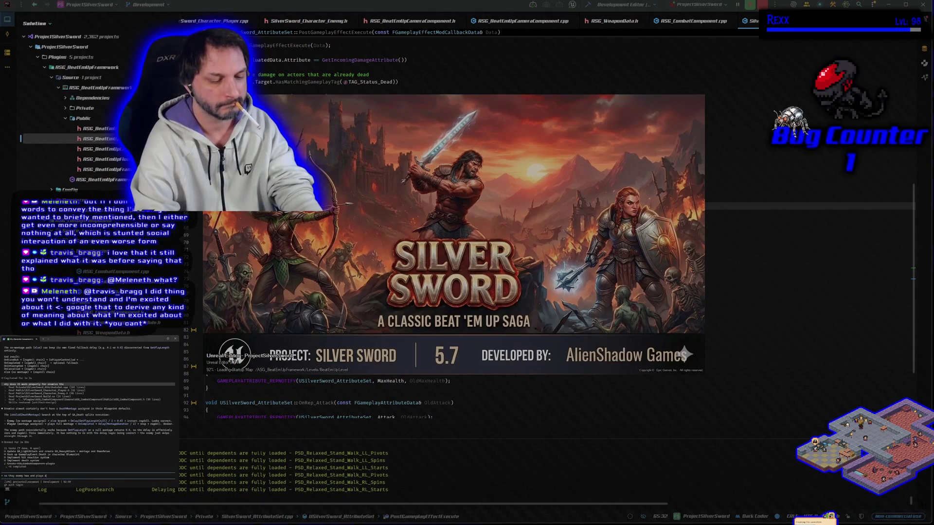
type(" montage too")
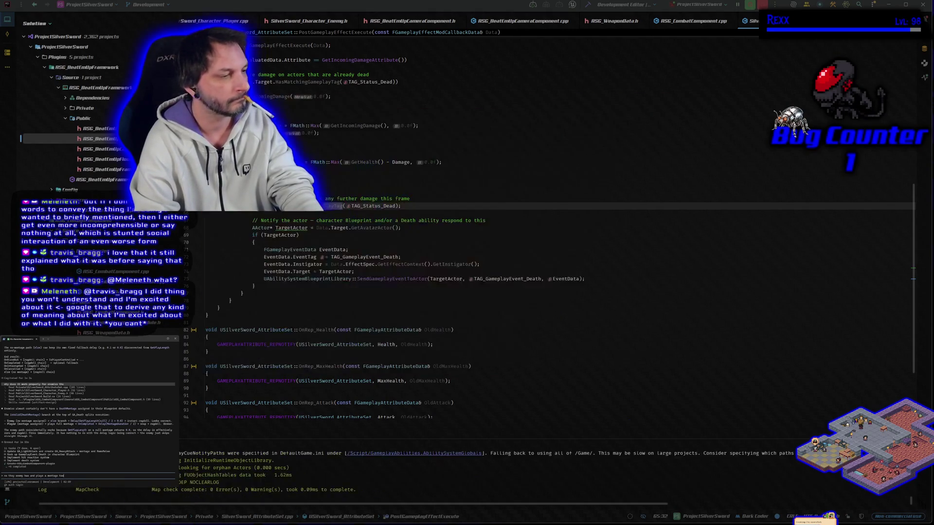
key("Return")
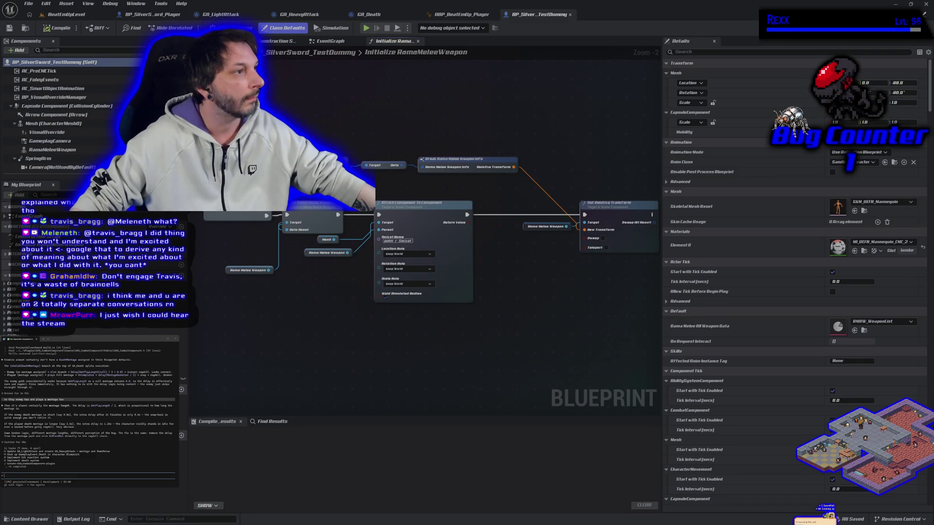
Briefly bring the Chrome YouTube Music window forward, then return to the Blueprint editor.
key("alt+Tab")
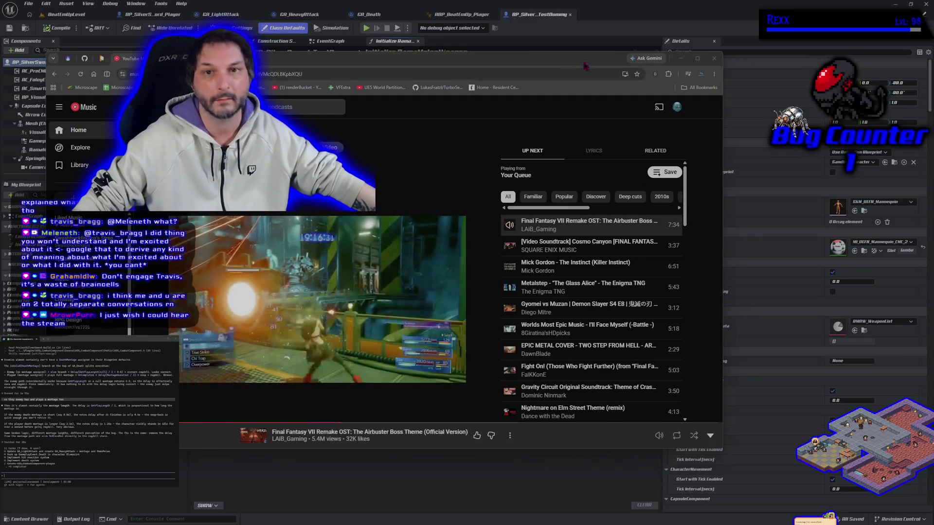
key("alt+Tab")
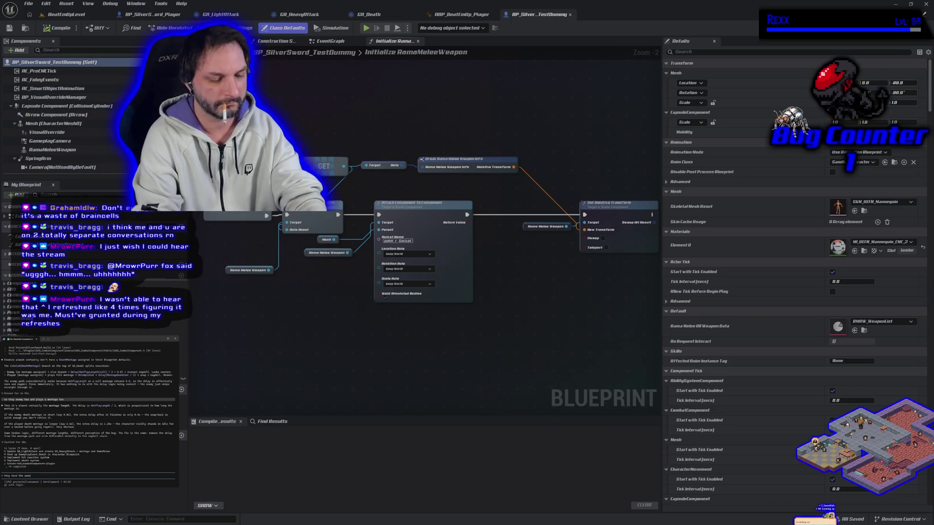
Send the 'tag' same-montage note to the assistant and switch to the BeatEmUpLevel level.
type(" montage")
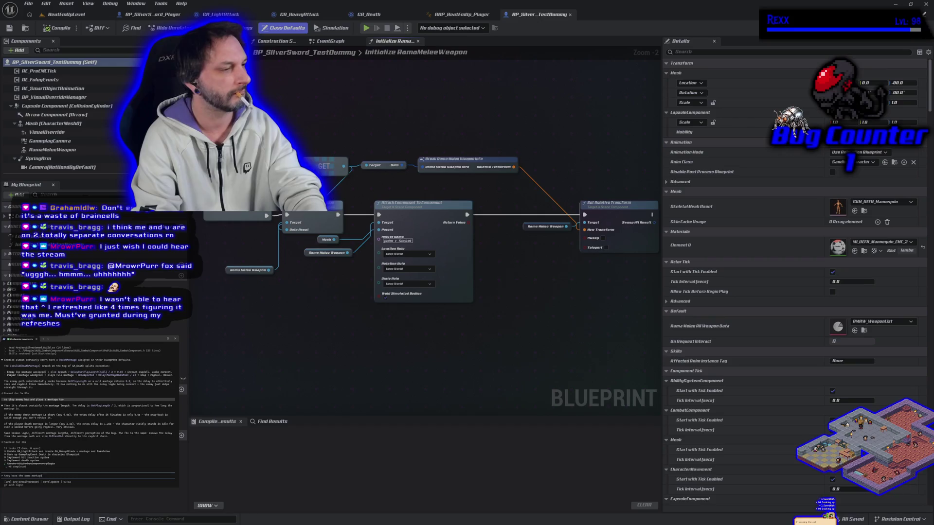
key("Return")
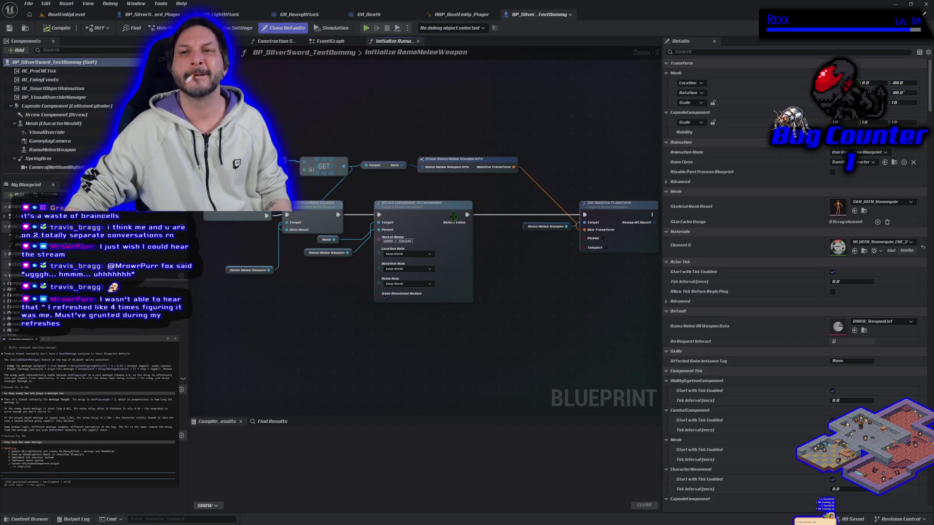
left_click(66, 15)
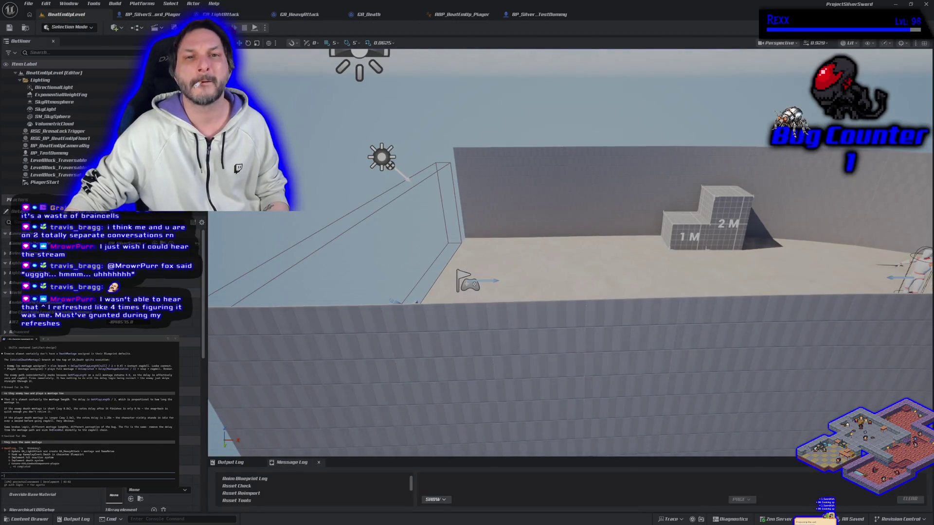
Run a play-in-editor test until a fighter collapses, then stop and go back to the GA_Death graph.
key("alt+p")
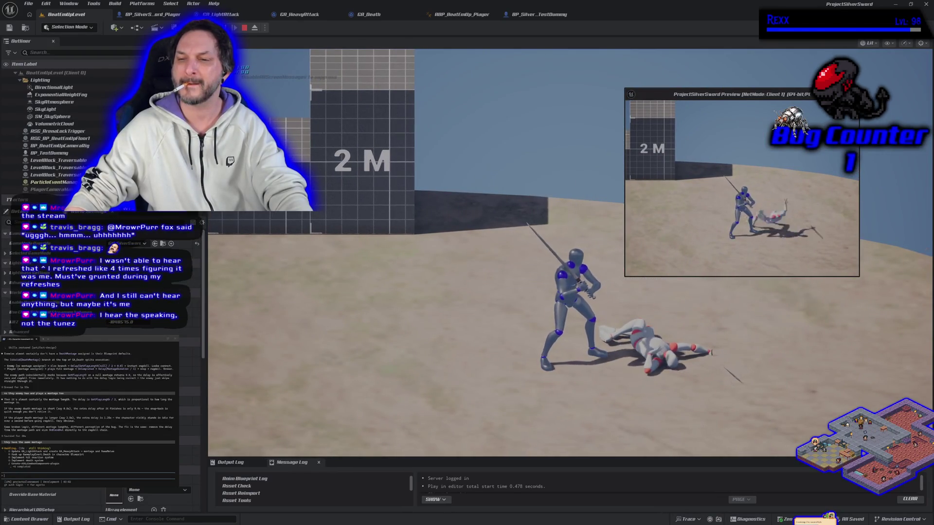
key("Escape")
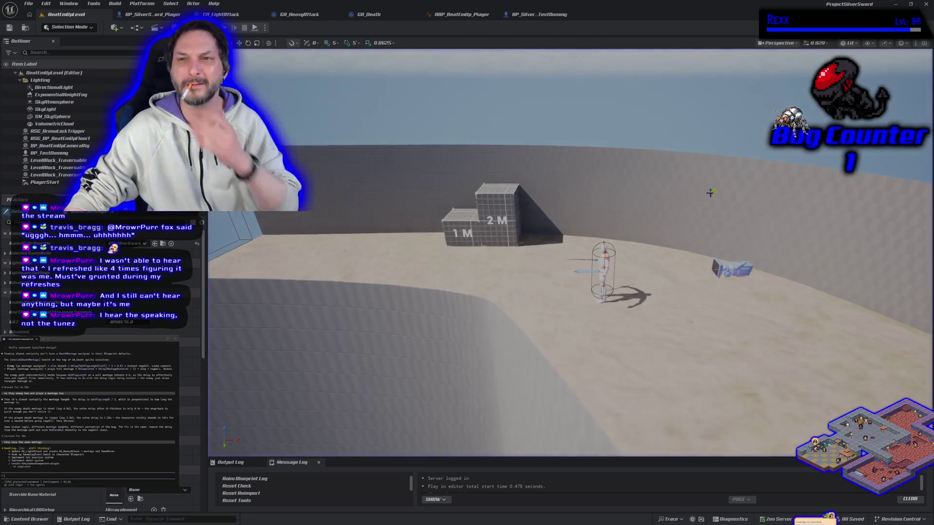
left_click(371, 13)
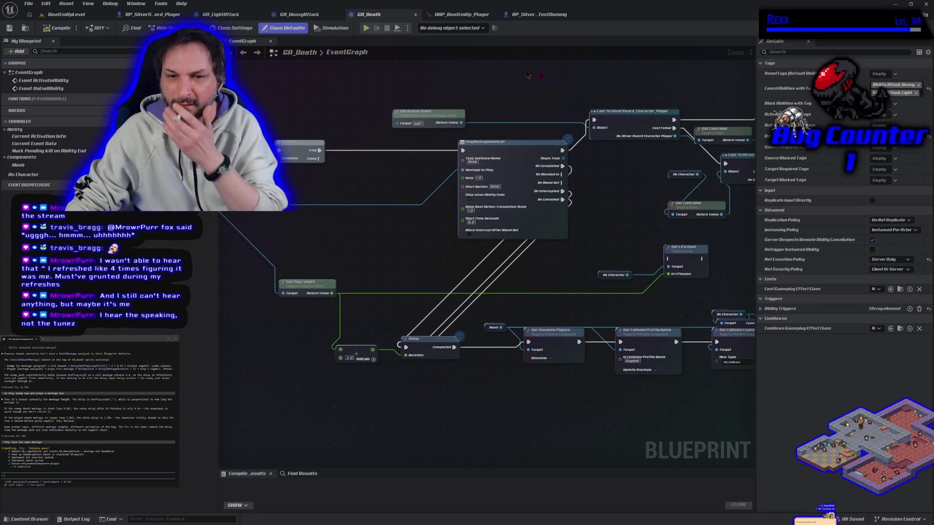
right_click(693, 126)
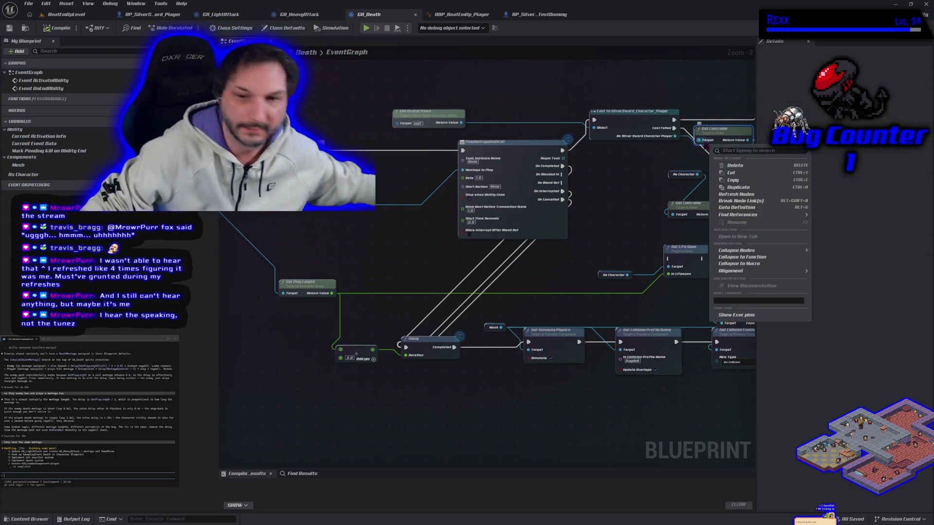
left_click(496, 405)
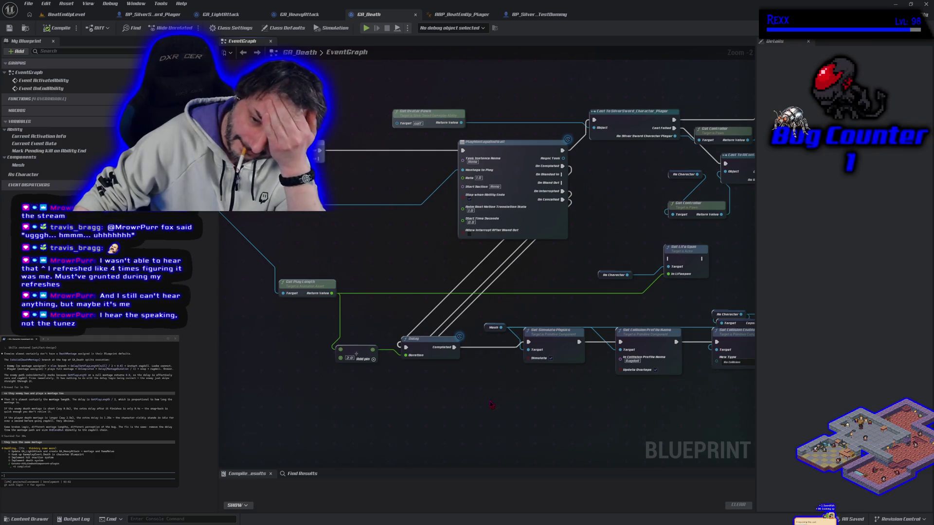
left_click_drag(487, 407, 427, 371)
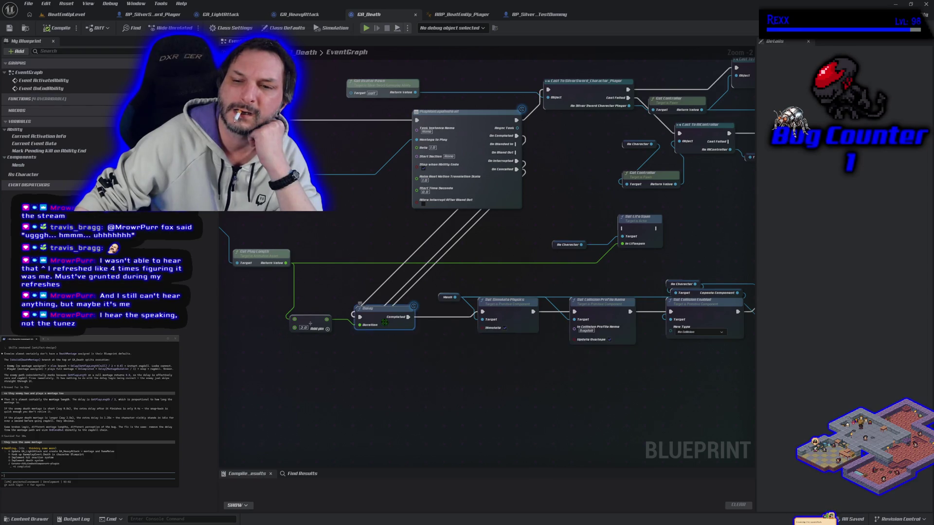
left_click_drag(422, 397, 476, 403)
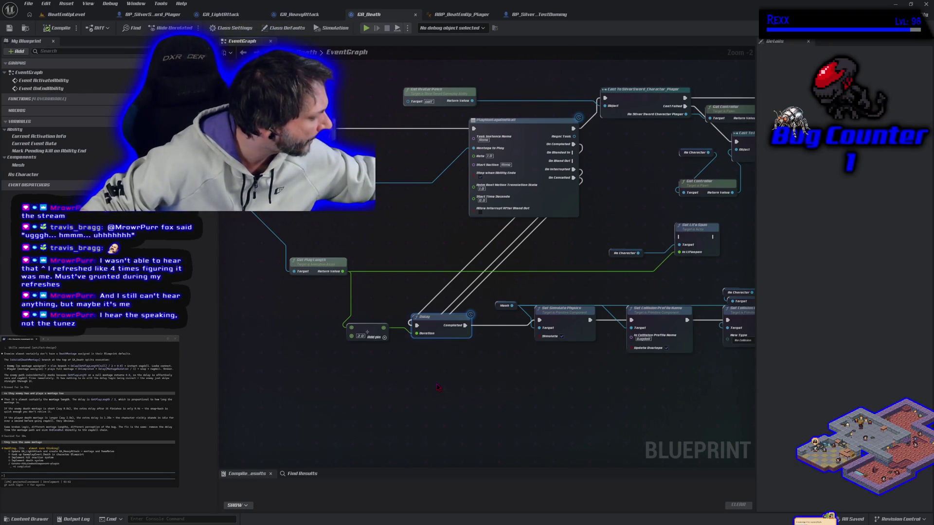
left_click_drag(549, 402, 341, 383)
scroll(340, 382, "down", 3)
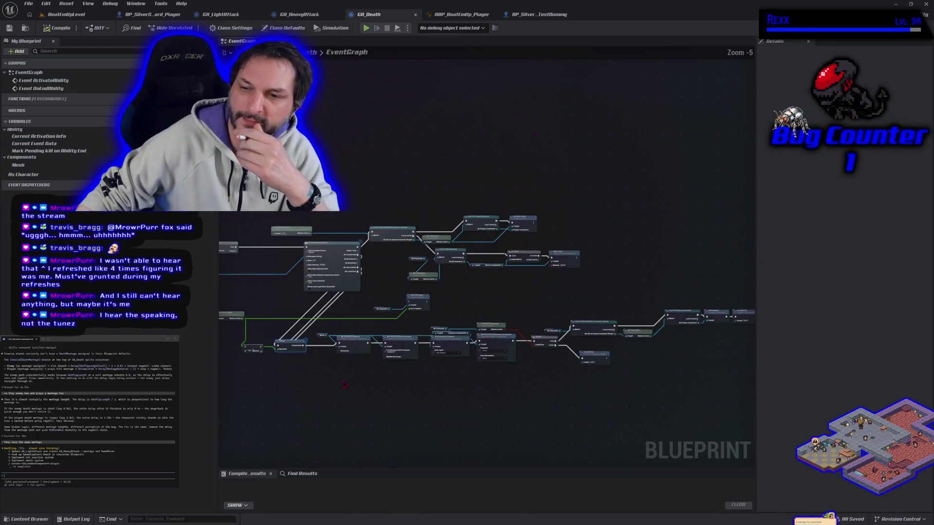
left_click_drag(372, 394, 414, 383)
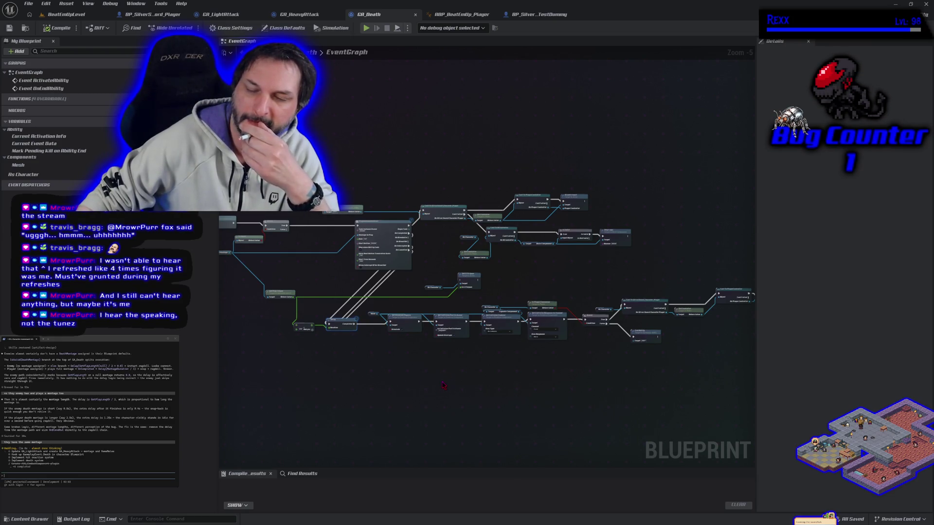
left_click(452, 305)
left_click(443, 423)
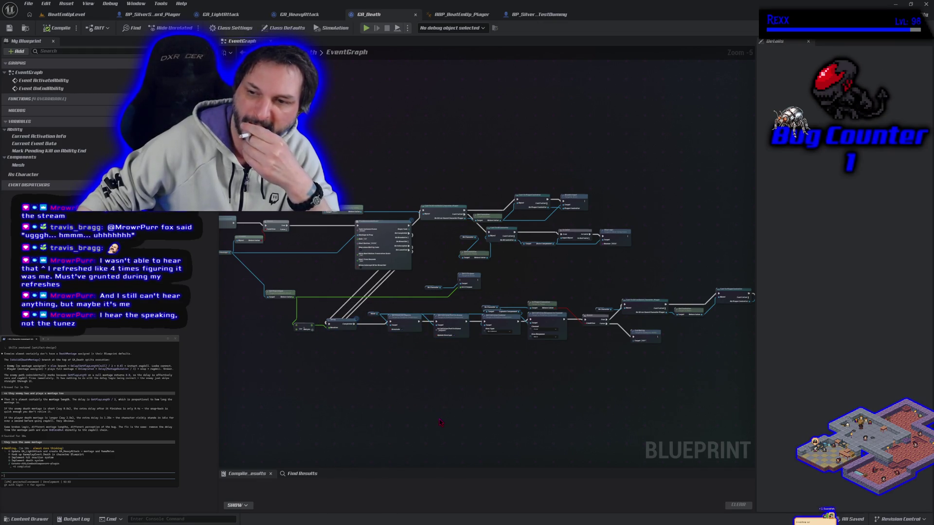
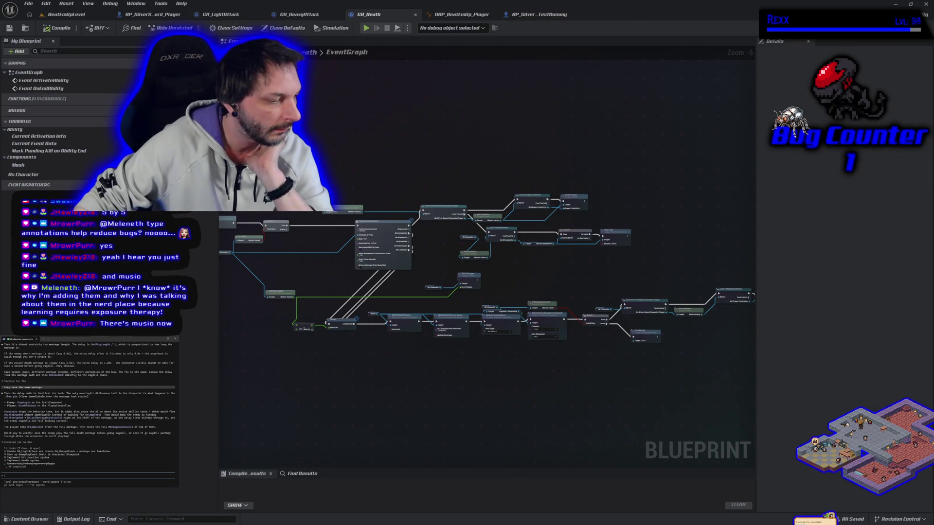
Pan GA_Death's graph to the Branch and Is Valid nodes, then switch to the BeatEmUpLevel viewport.
scroll(349, 355, "up", 2)
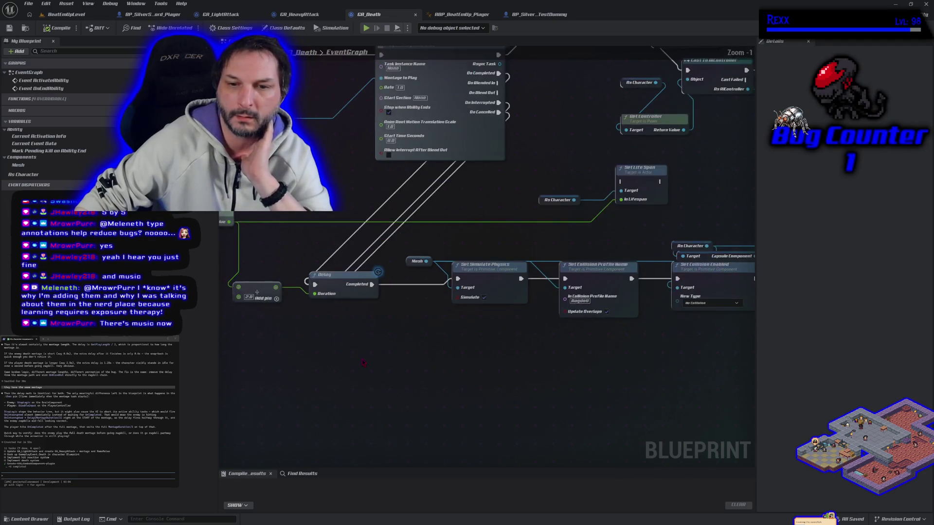
left_click_drag(362, 358, 320, 358)
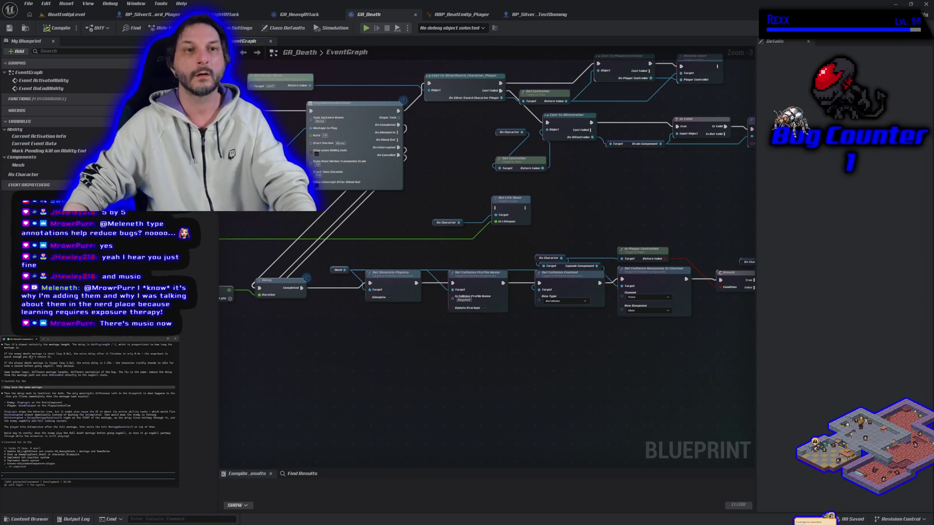
left_click(67, 14)
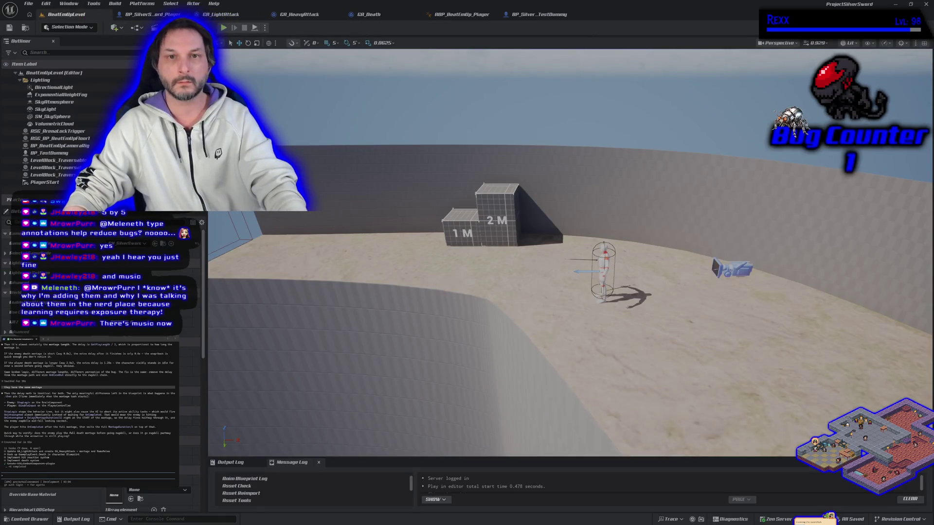
Play-test the level, tell the assistant the ragdoll also fails in multiplayer, then relaunch PIE.
key("alt+p")
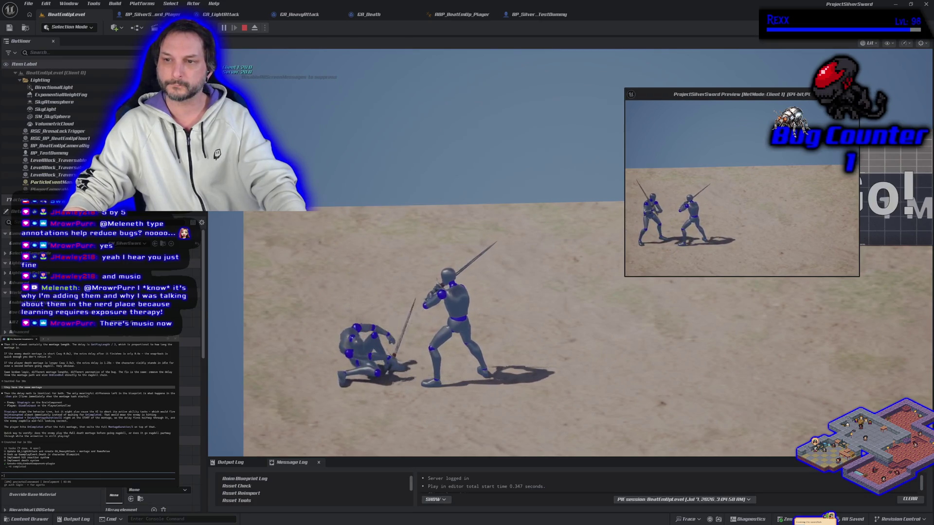
key("Escape")
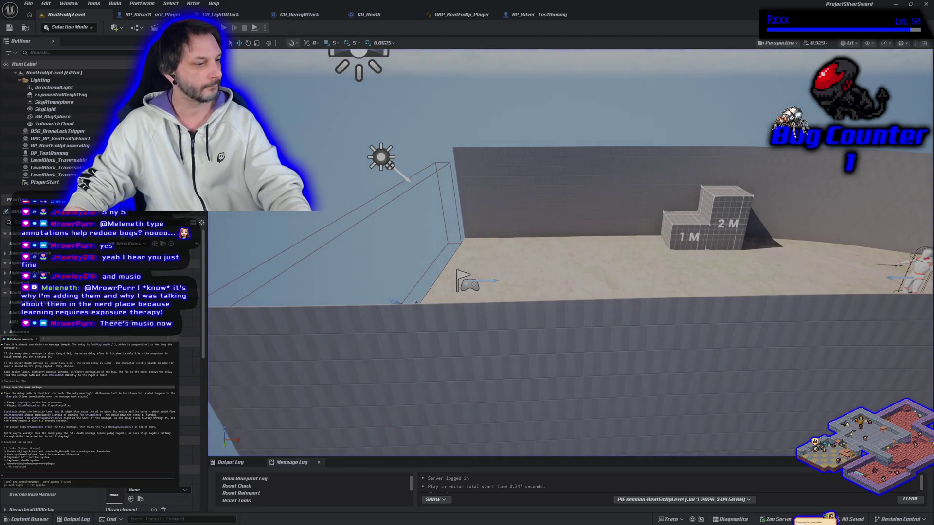
type("the")
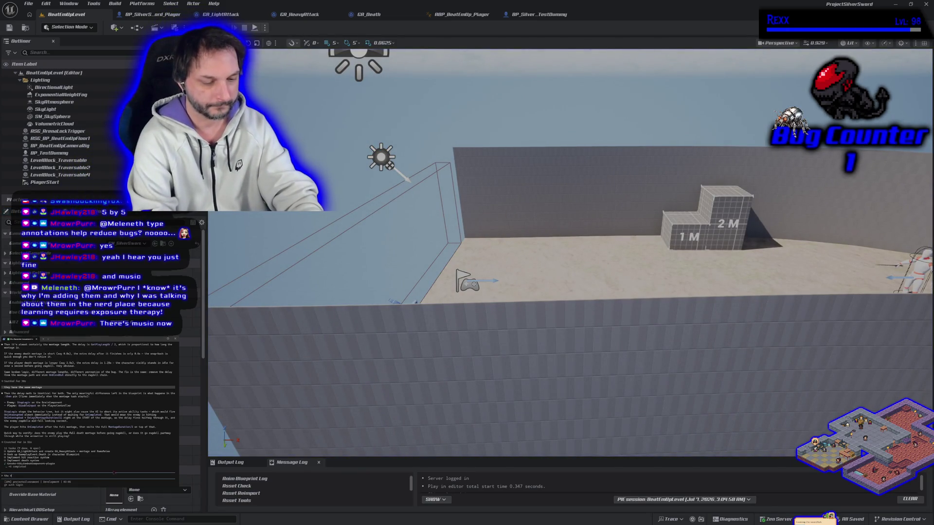
type(" ragdoll also isnt replicating")
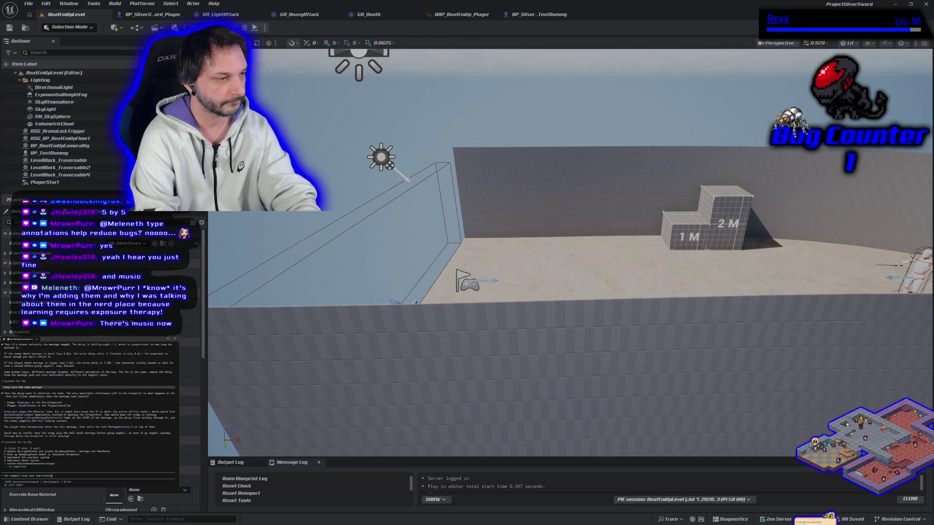
key("BackSpace")
key("BackSpace")
key("BackSpace")
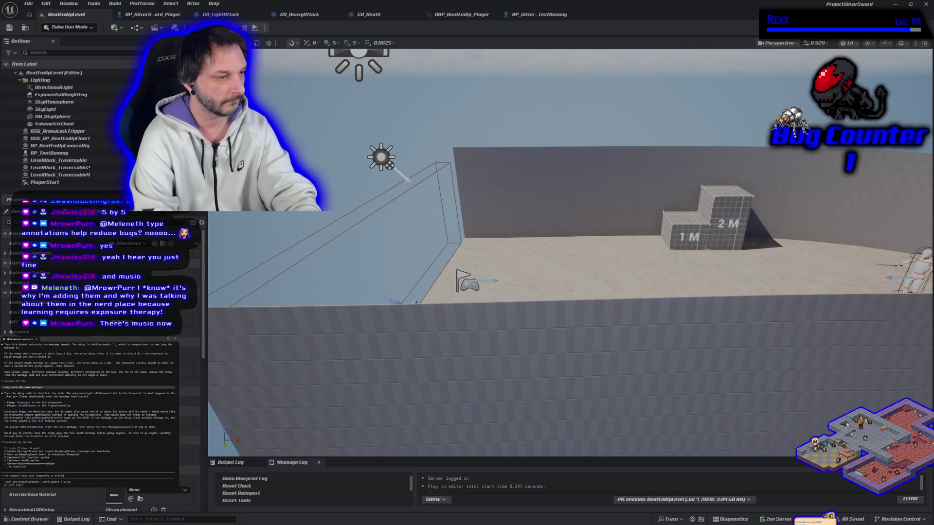
type("yer")
key("Return")
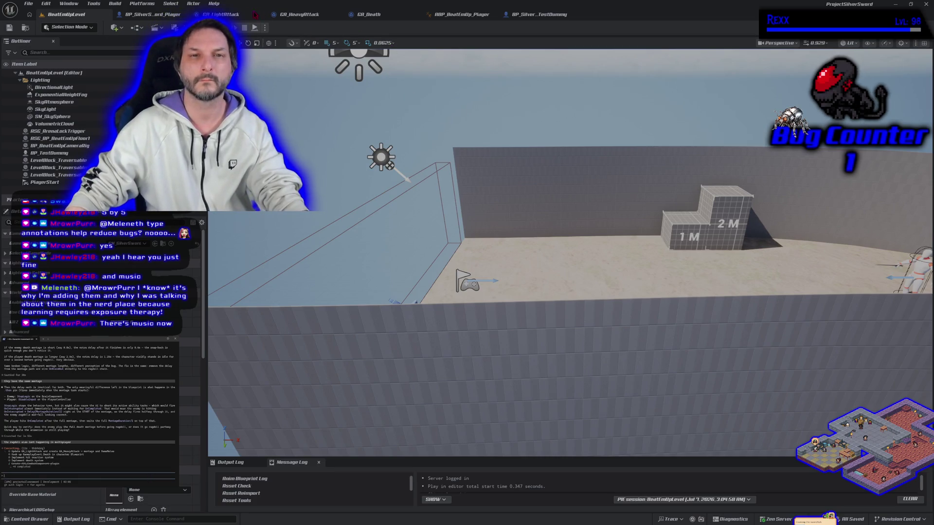
key("alt+p")
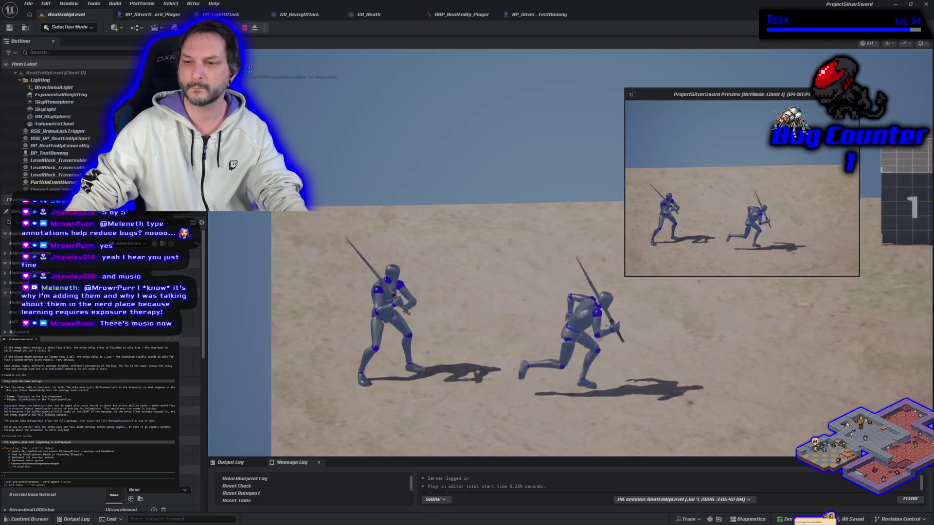
Fight in PIE, moving the player right until an enemy falls, then return to GA_Death.
left_click(632, 154)
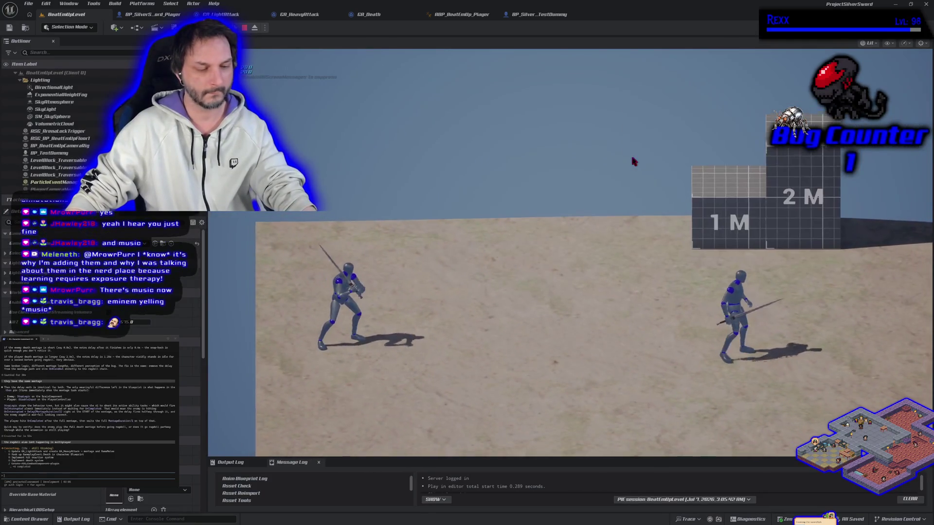
key("d")
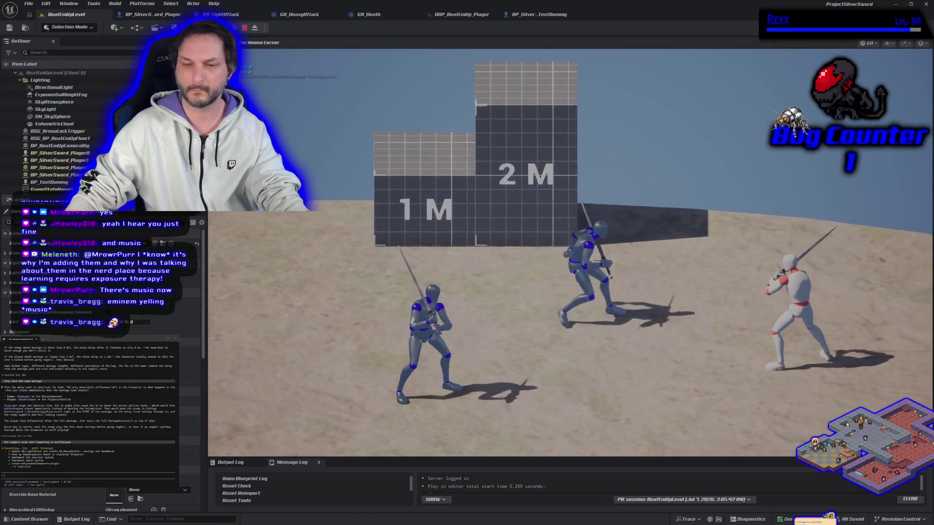
key("alt+Tab")
key("d")
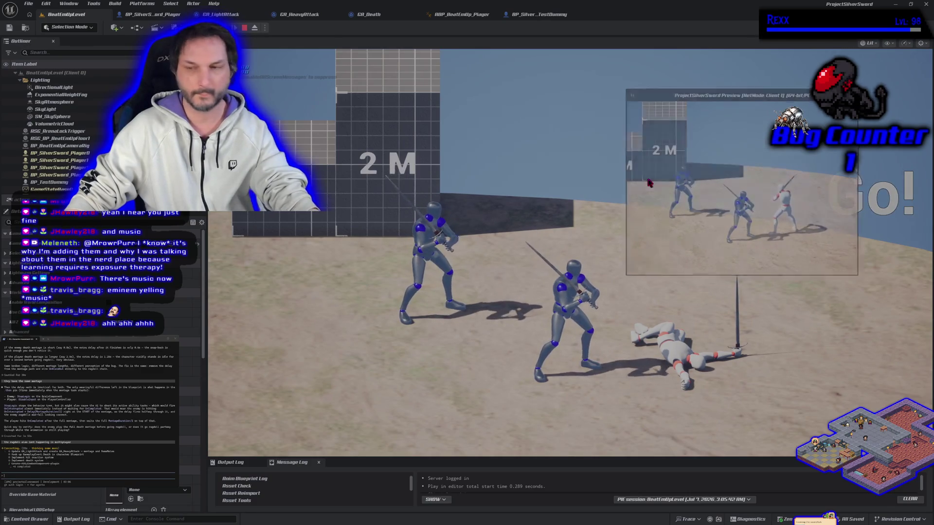
key("Escape")
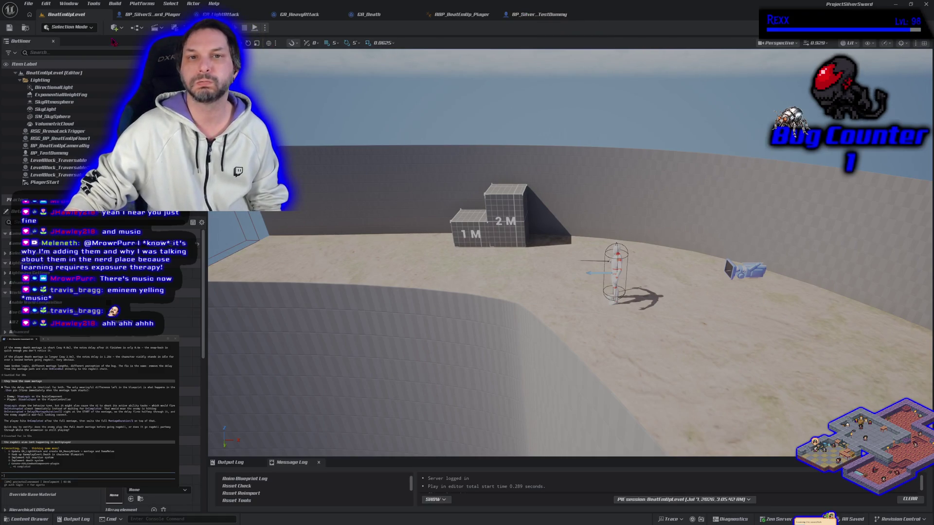
left_click(370, 15)
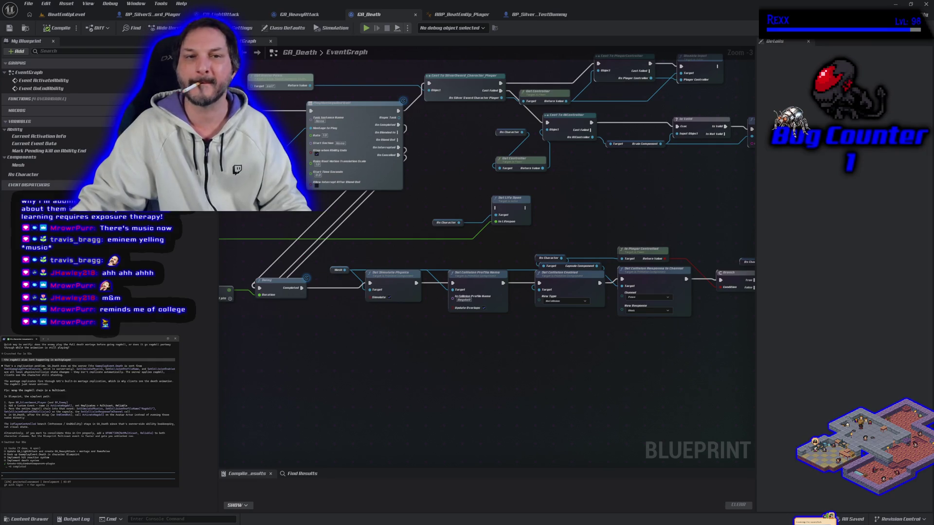
Marquee-select GA_Death's ragdoll physics and collision nodes, then switch to BP_SilverSword_Player.
mouse_move(513, 381)
left_mouse_down()
mouse_move(491, 353)
mouse_move(550, 351)
mouse_move(536, 355)
left_mouse_up()
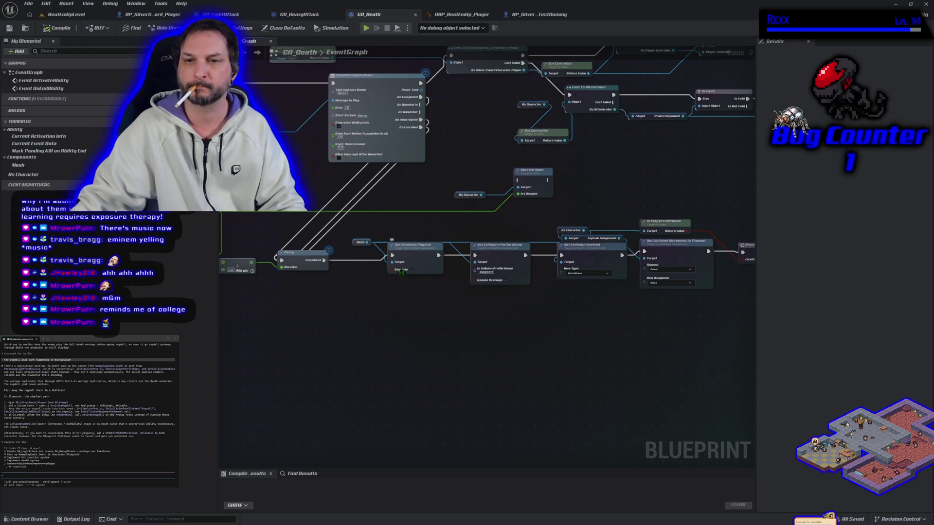
scroll(493, 321, "down", 1)
left_click_drag(493, 321, 358, 282)
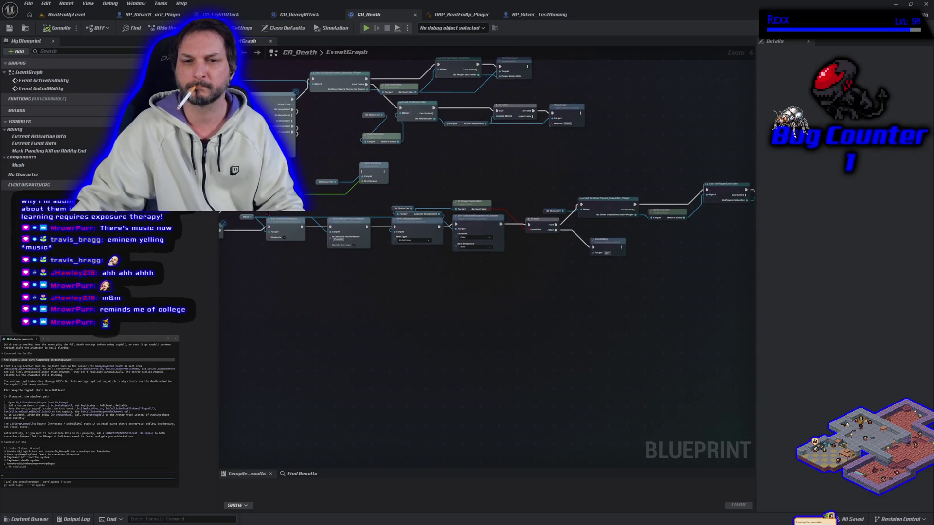
mouse_move(248, 199)
left_mouse_down()
mouse_move(400, 264)
mouse_move(733, 302)
mouse_move(683, 287)
left_mouse_up()
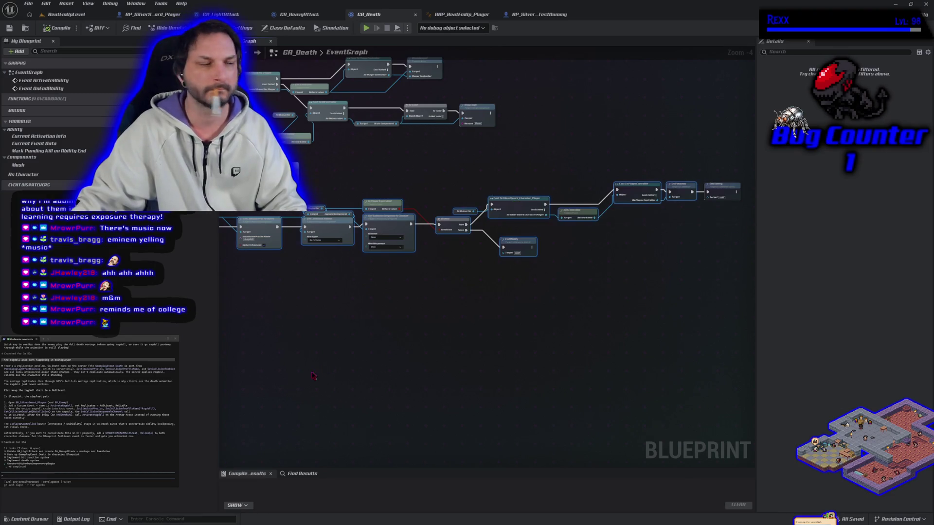
left_click(153, 14)
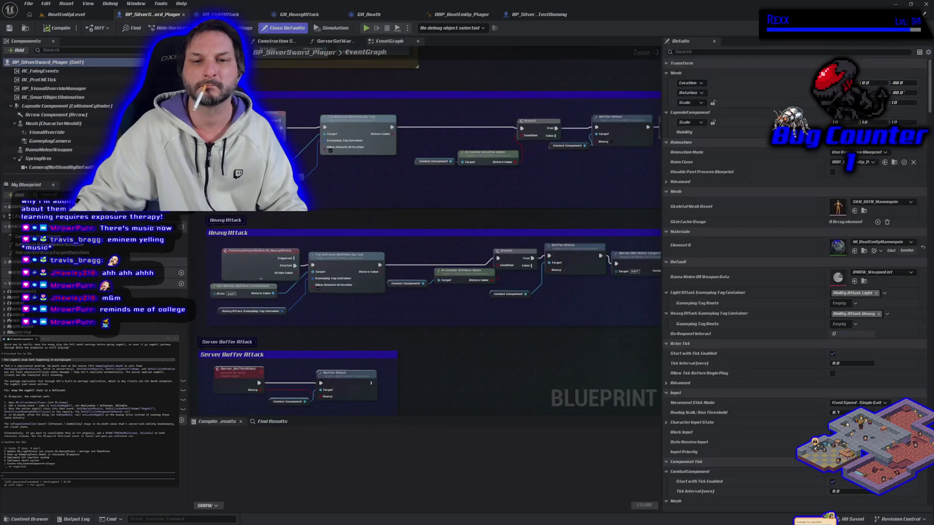
Add a Custom Event node to BP_SilverSword_Player's graph and place it beside the ragdoll nodes.
scroll(351, 184, "down", 6)
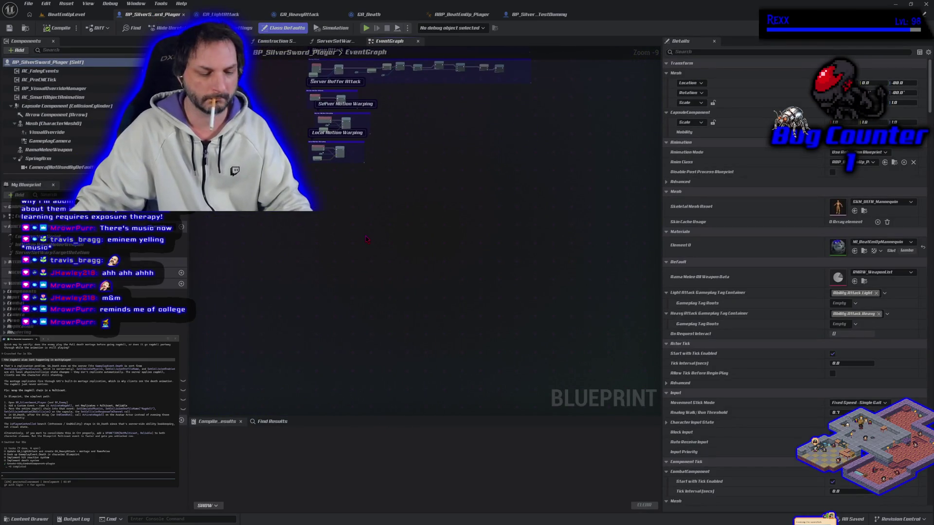
left_click(364, 237)
scroll(340, 245, "up", 5)
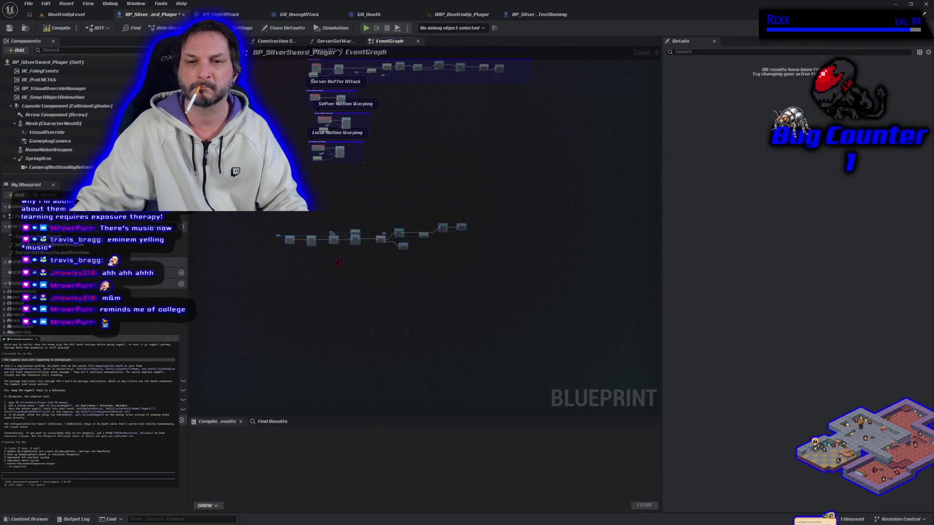
right_click(304, 163)
type("custom event")
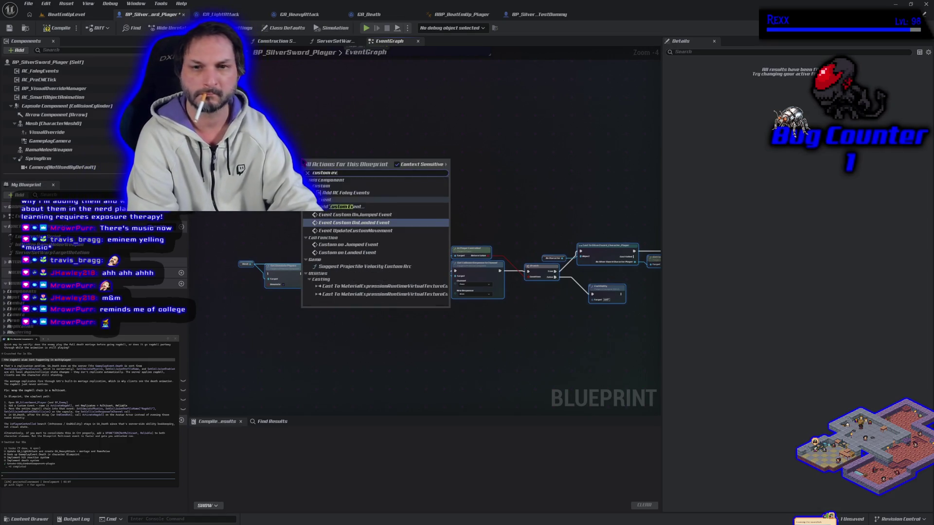
left_click(343, 206)
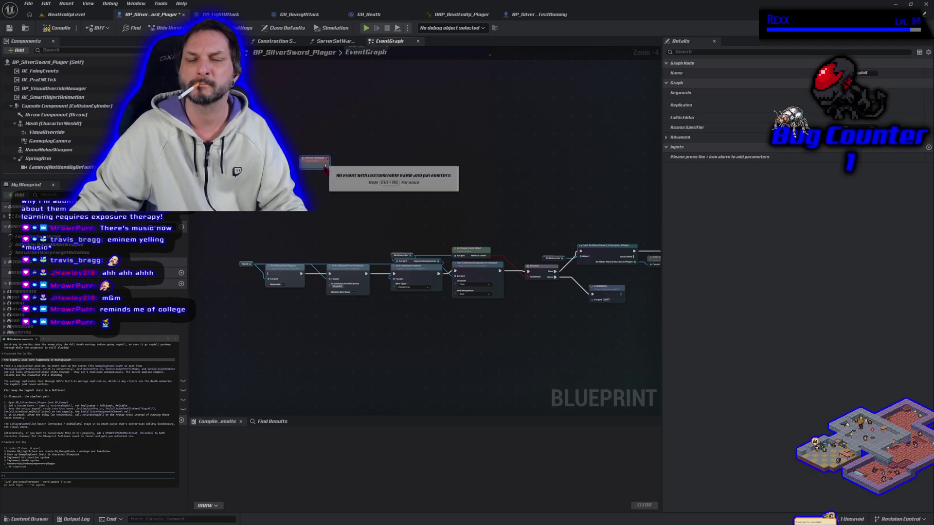
scroll(327, 167, "up", 4)
left_click_drag(316, 157, 316, 199)
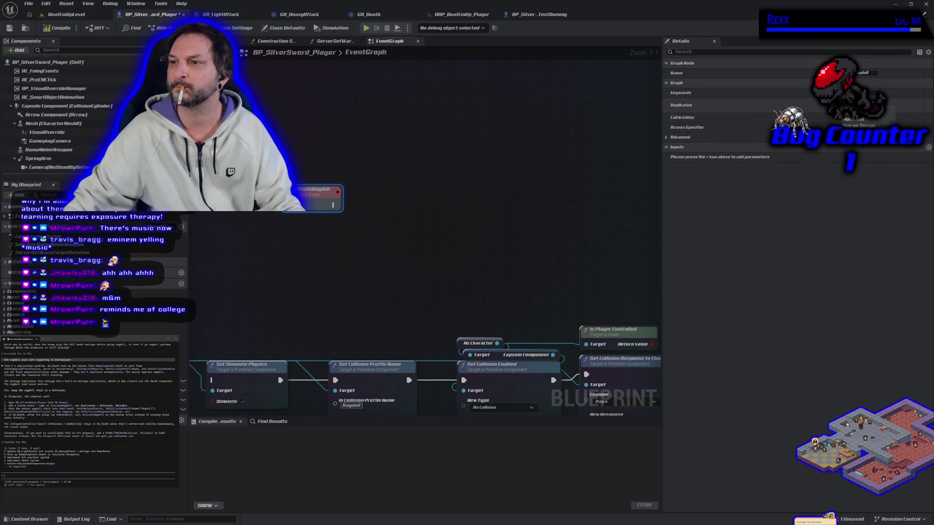
Set the custom event to replicate as Multicast, then compile and save the blueprint.
left_click(845, 119)
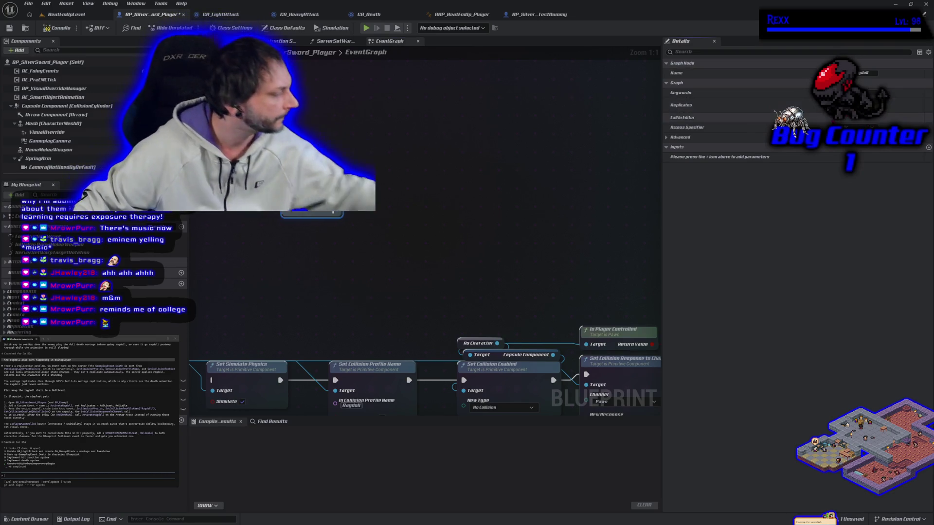
left_click(56, 27)
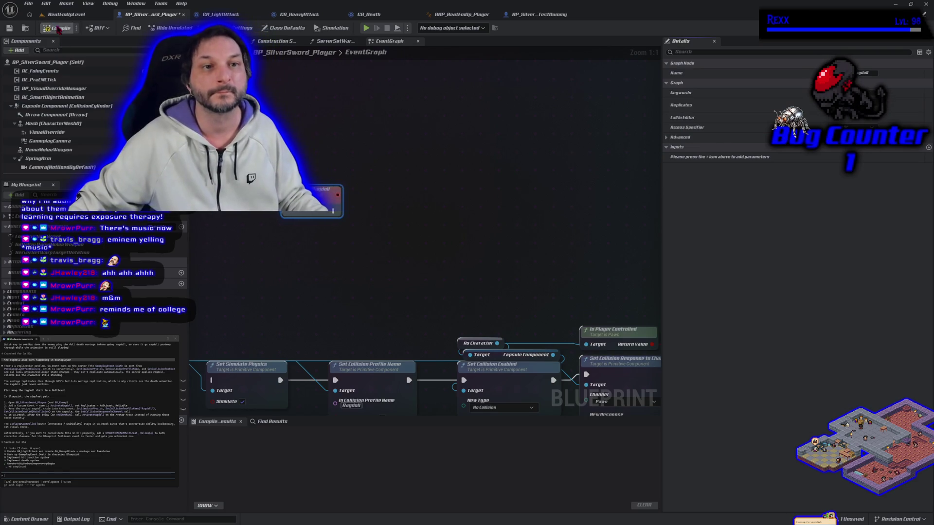
left_click(9, 28)
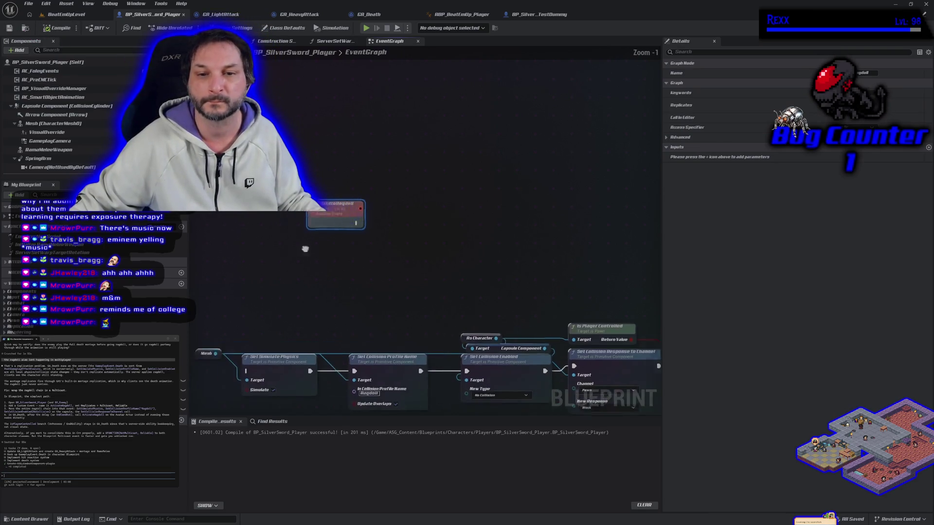
Place ActivateRagdoll beside the physics chain and connect Capsule Component to a Target pin.
scroll(307, 250, "down", 1)
mouse_move(418, 131)
left_mouse_down()
mouse_move(261, 296)
mouse_move(229, 295)
mouse_move(335, 284)
left_mouse_up()
mouse_move(436, 374)
left_mouse_down()
mouse_move(408, 344)
mouse_move(444, 226)
mouse_move(479, 202)
mouse_move(466, 191)
left_mouse_up()
mouse_move(516, 248)
left_mouse_down()
mouse_move(414, 228)
mouse_move(325, 191)
left_mouse_up()
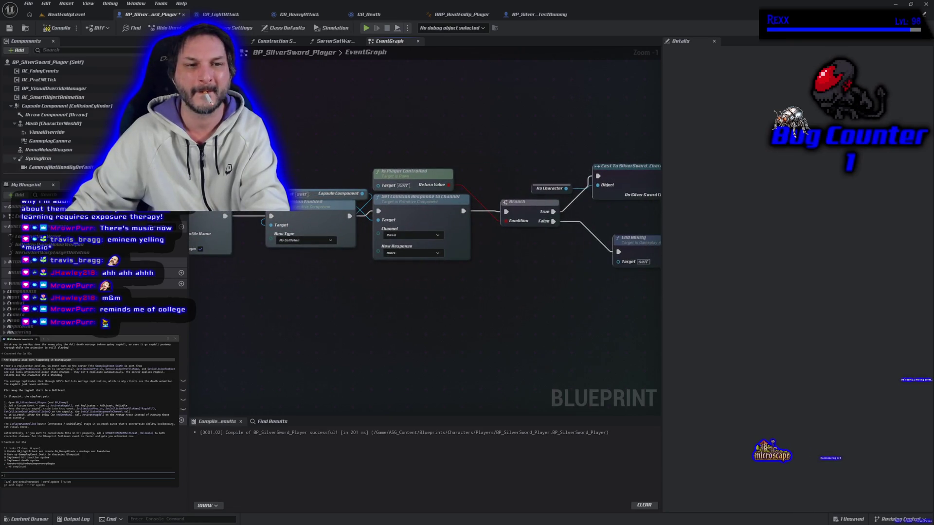
mouse_move(63, 106)
left_mouse_down()
mouse_move(273, 272)
mouse_move(283, 227)
left_mouse_up()
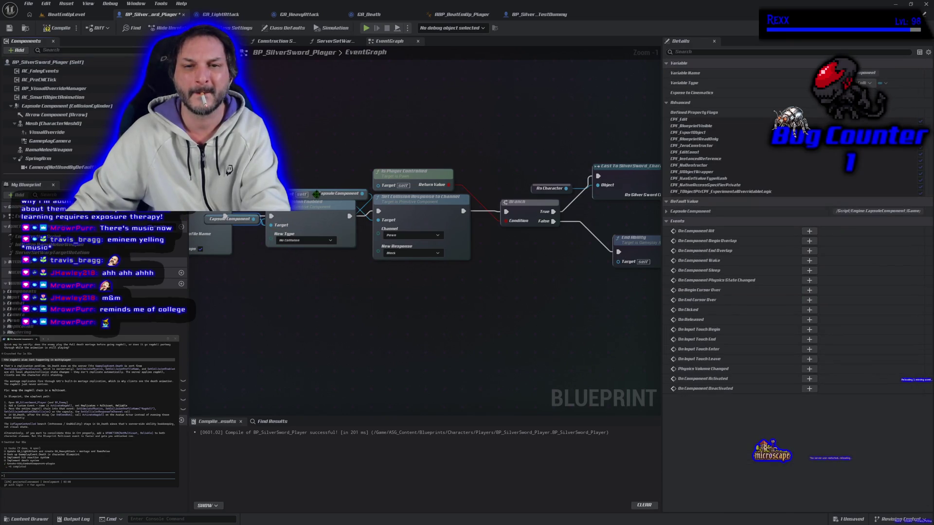
Delete Cast To SilverSword_Character_Player and wire Branch True into Cast To PlayerController.
left_click_drag(494, 284, 340, 290)
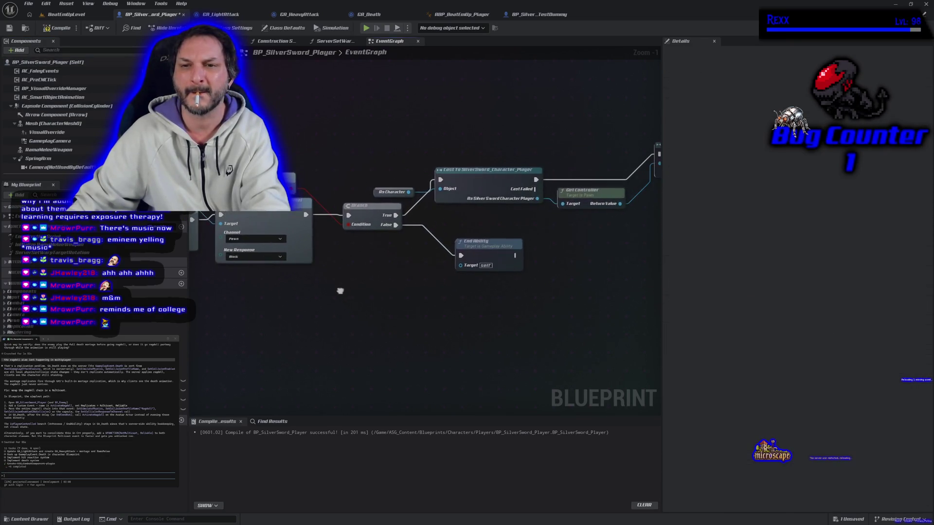
left_click(385, 193)
left_click_drag(412, 281, 263, 279)
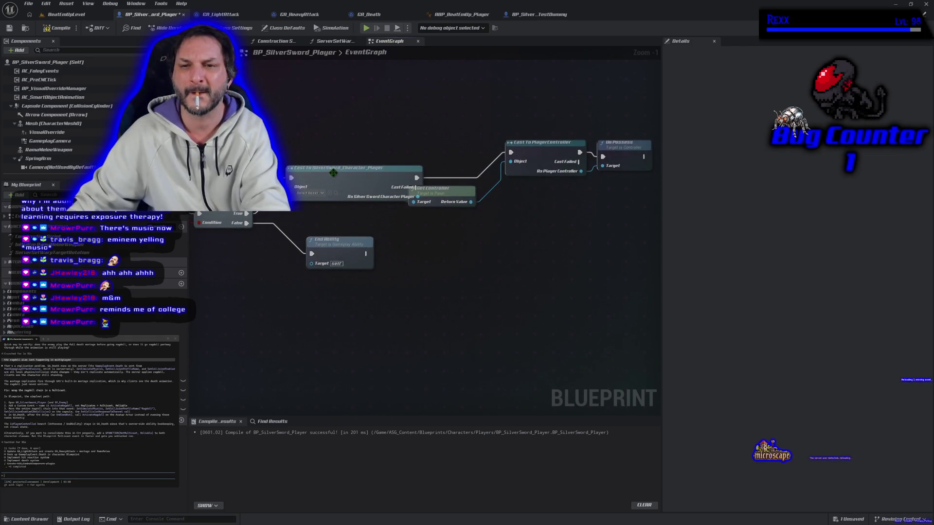
left_click_drag(341, 168, 356, 158)
key("Delete")
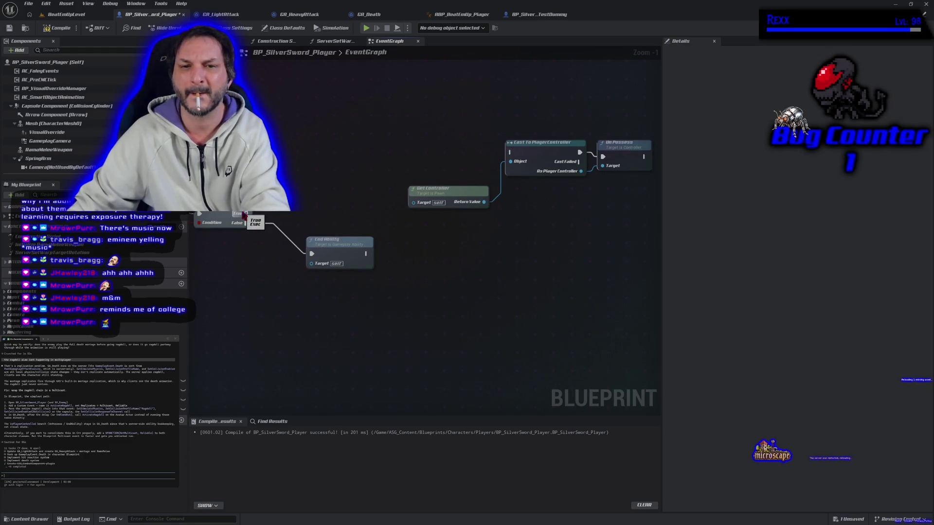
mouse_move(246, 214)
left_mouse_down()
mouse_move(496, 185)
mouse_move(516, 160)
mouse_move(510, 152)
left_mouse_up()
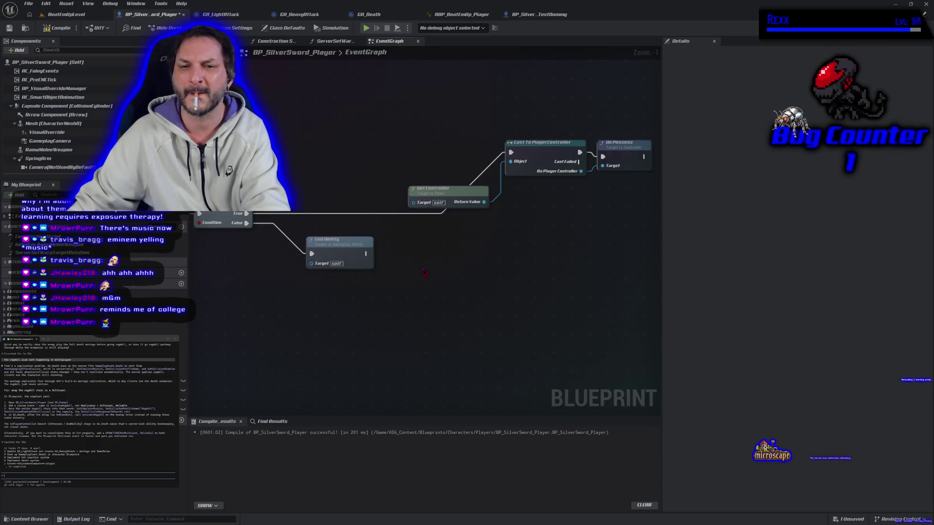
Tidy the layout of Get Controller, the three controller nodes and End Ability.
left_click_drag(425, 269, 457, 272)
scroll(404, 305, "down", 2)
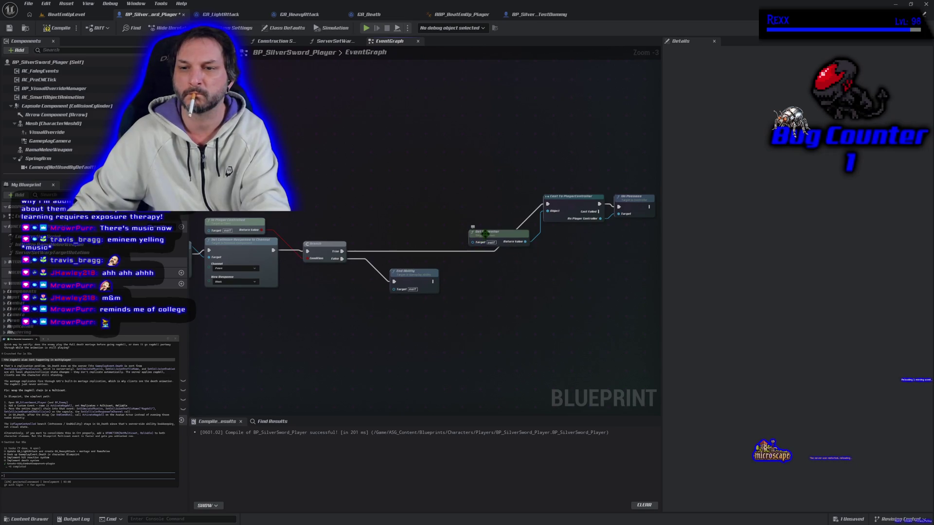
left_click_drag(486, 232, 474, 205)
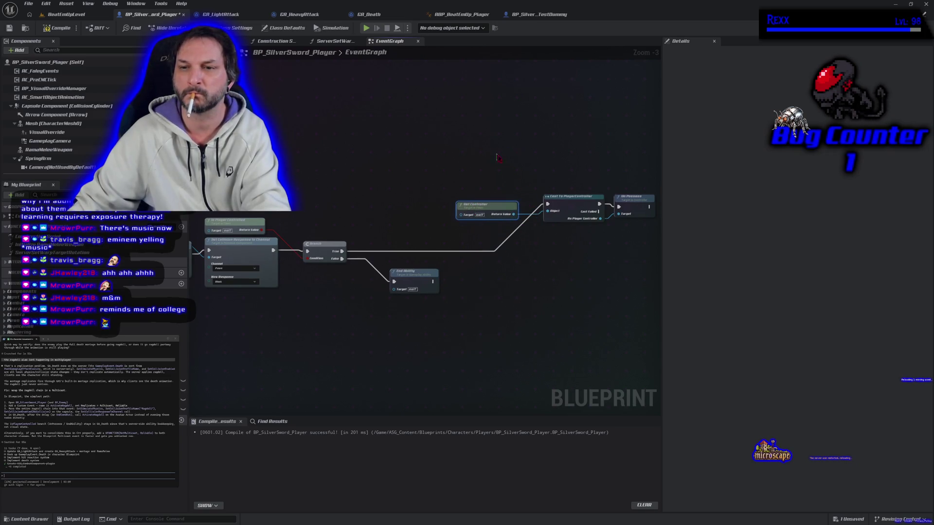
left_click_drag(497, 157, 657, 222)
mouse_move(566, 209)
left_mouse_down()
mouse_move(452, 232)
mouse_move(430, 221)
mouse_move(417, 229)
left_mouse_up()
left_click_drag(375, 328, 498, 322)
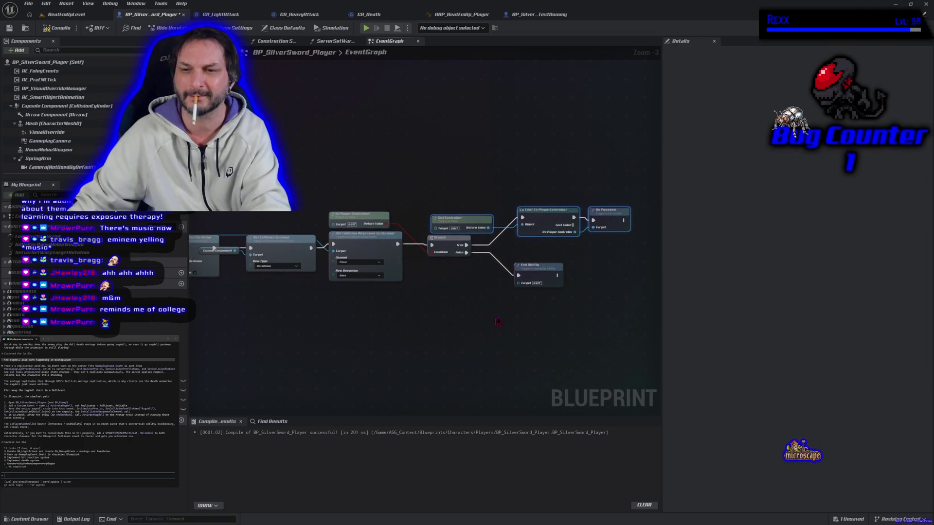
left_click_drag(537, 273, 529, 261)
left_click_drag(500, 296, 512, 303)
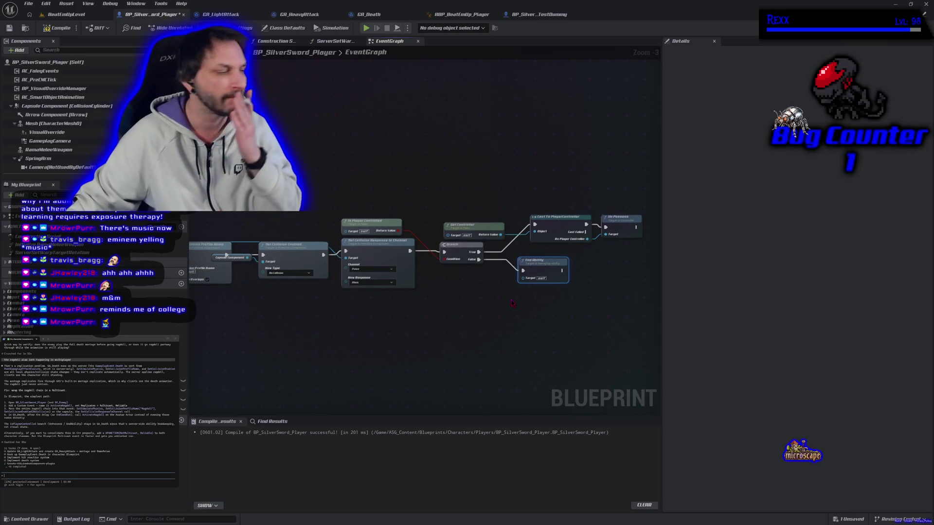
Recompile the blueprint, which now fails over an unconnected Target pin.
left_click_drag(249, 344, 321, 350)
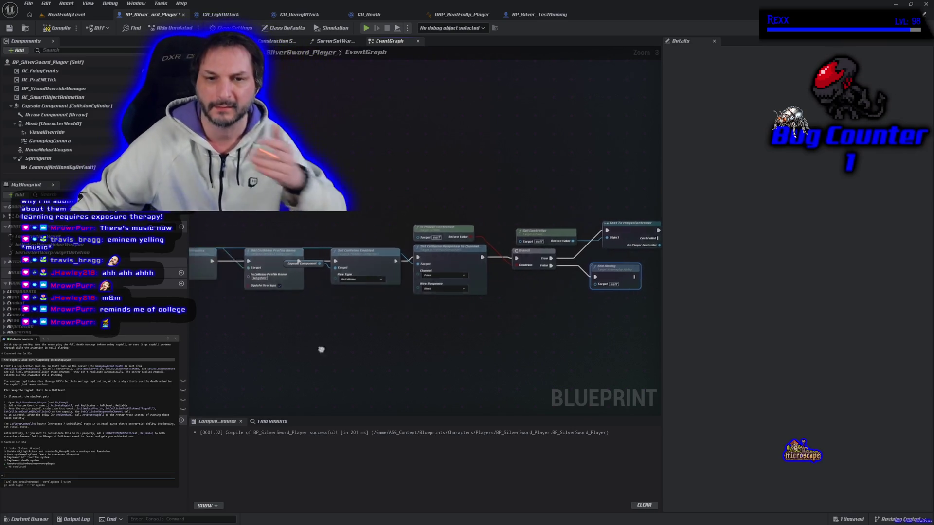
scroll(321, 349, "down", 1)
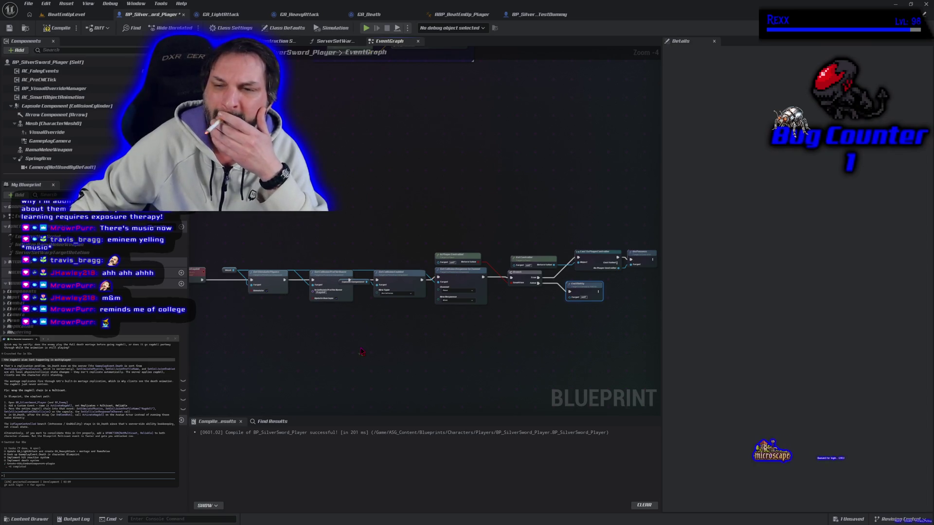
left_click_drag(410, 347, 294, 332)
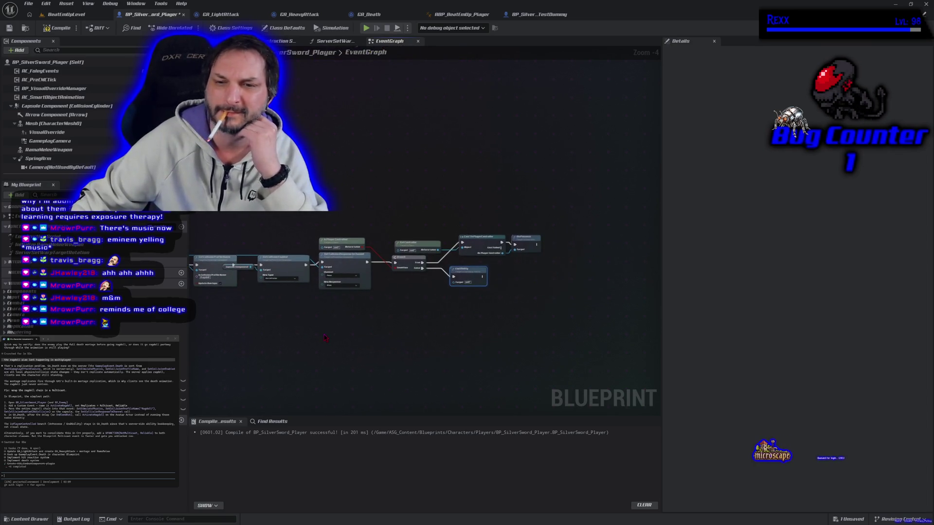
left_click(57, 28)
Save, then delete the erroring End Ability node and the Is Player Controlled node.
left_click(25, 27)
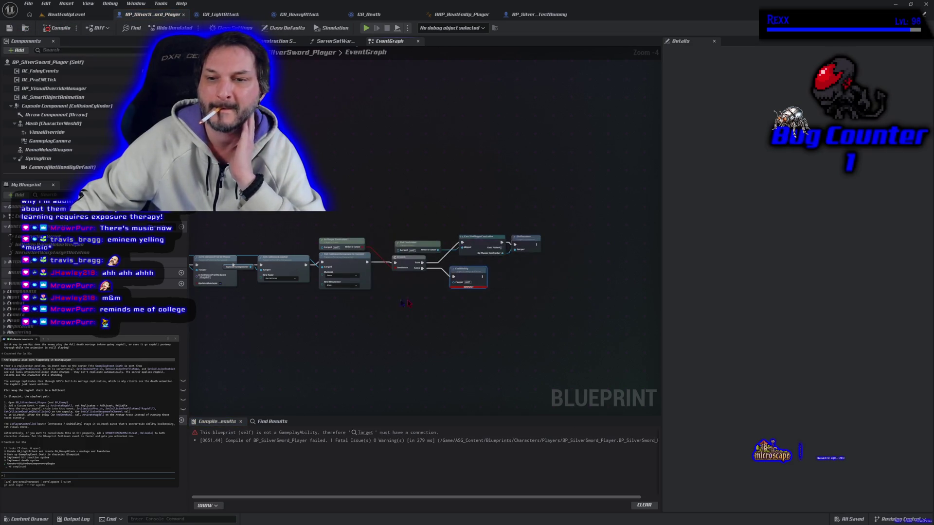
scroll(456, 237, "up", 4)
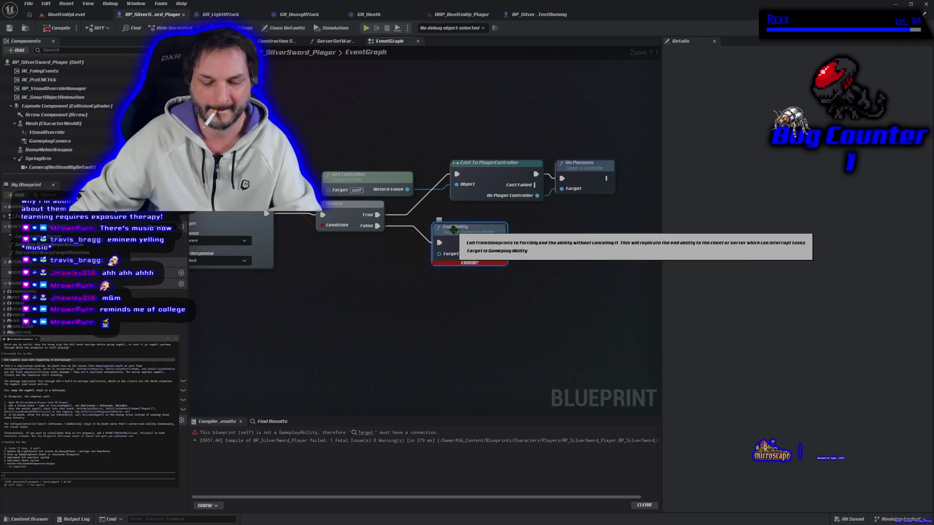
key("Delete")
scroll(357, 288, "down", 2)
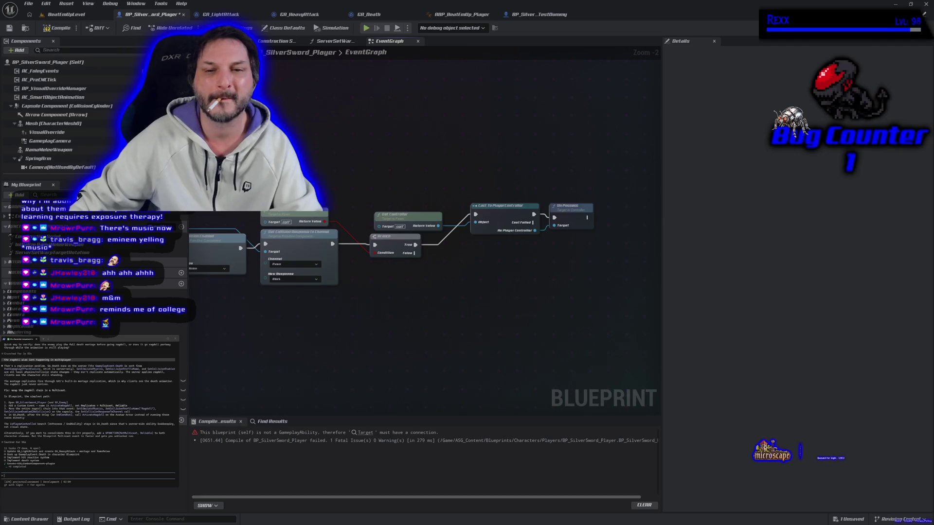
key("Delete")
Delete the Branch and wire Set Collision Response directly into Cast To PlayerController.
left_click(395, 239)
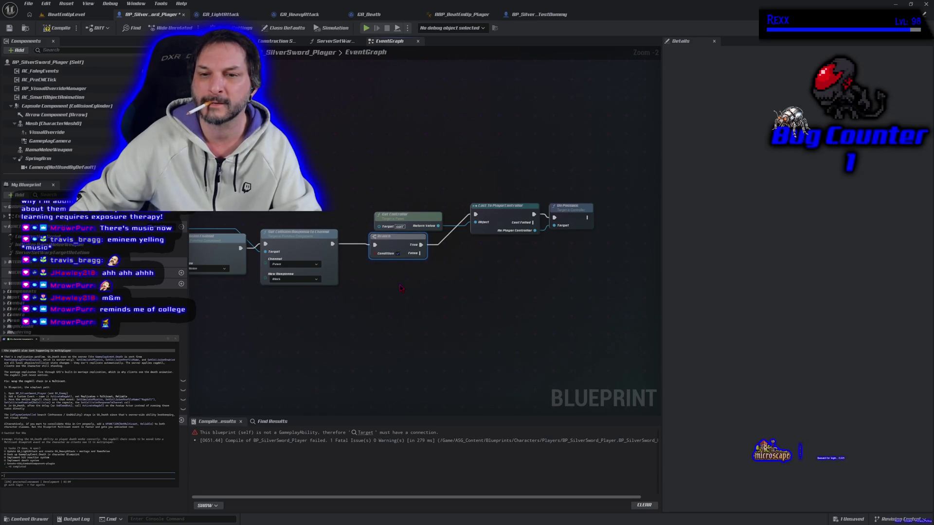
key("Delete")
mouse_move(333, 244)
left_mouse_down()
mouse_move(479, 228)
mouse_move(475, 215)
left_mouse_up()
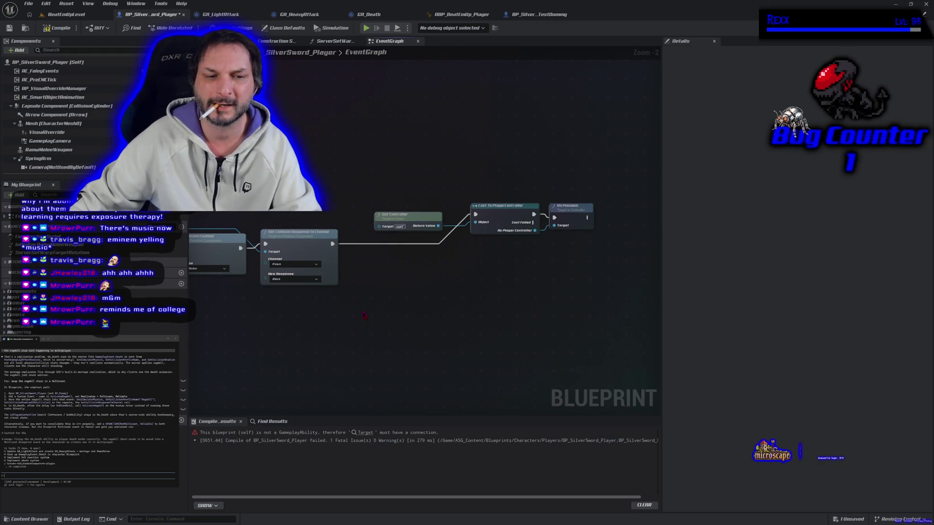
right_click(363, 315)
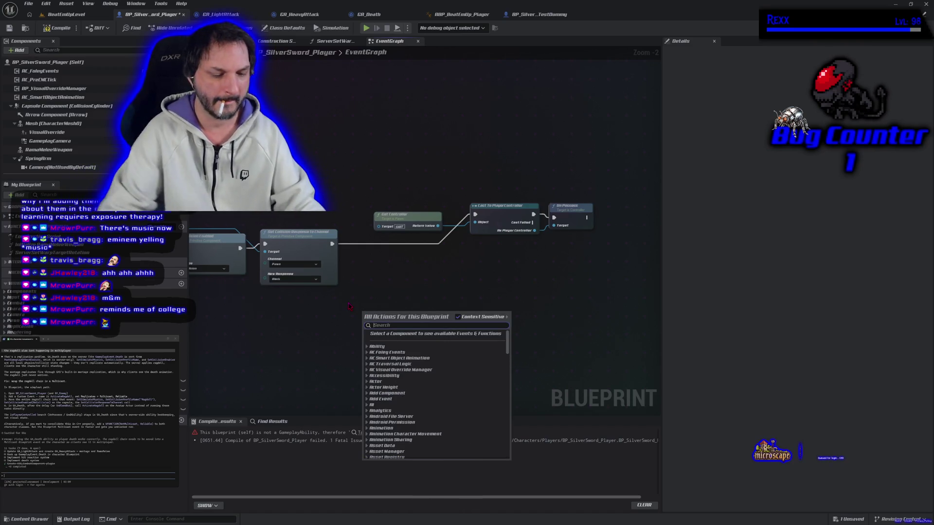
Search for a 'get player controller' node, cancel it, then compile and save BP_SilverSword_Player cleanly.
type("get player cojnt")
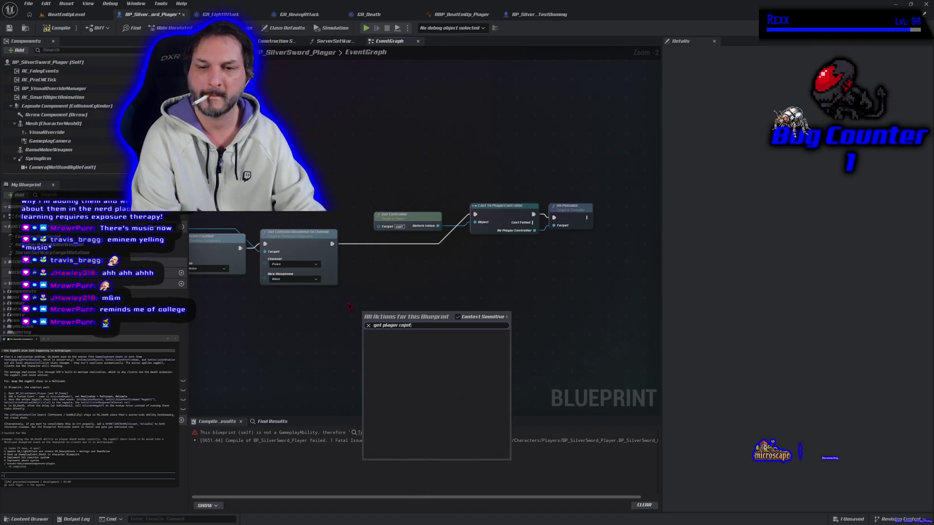
key("BackSpace")
key("BackSpace")
key("BackSpace")
type("ntroller")
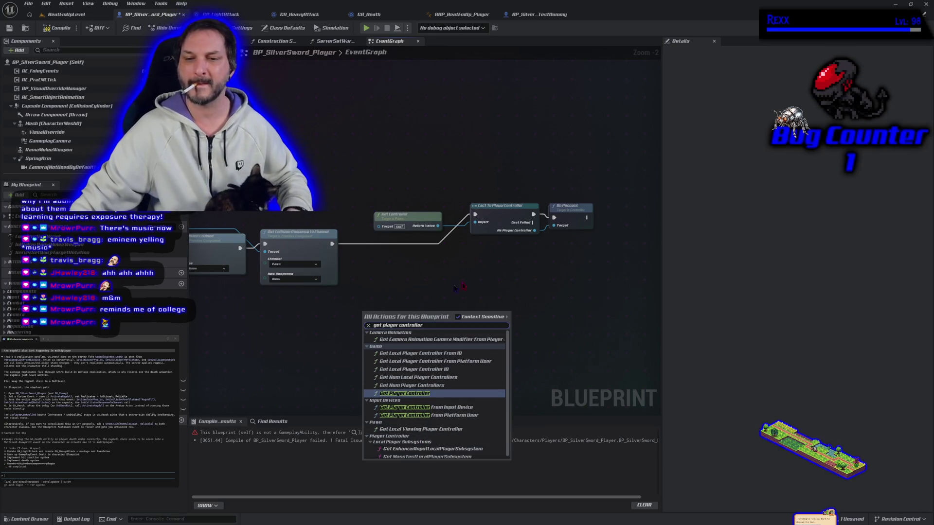
key("Escape")
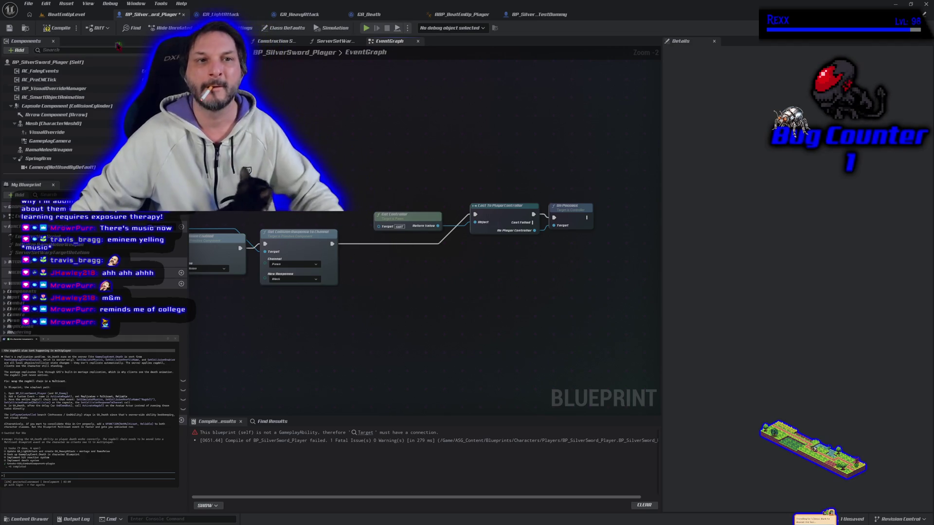
left_click(57, 27)
left_click(9, 30)
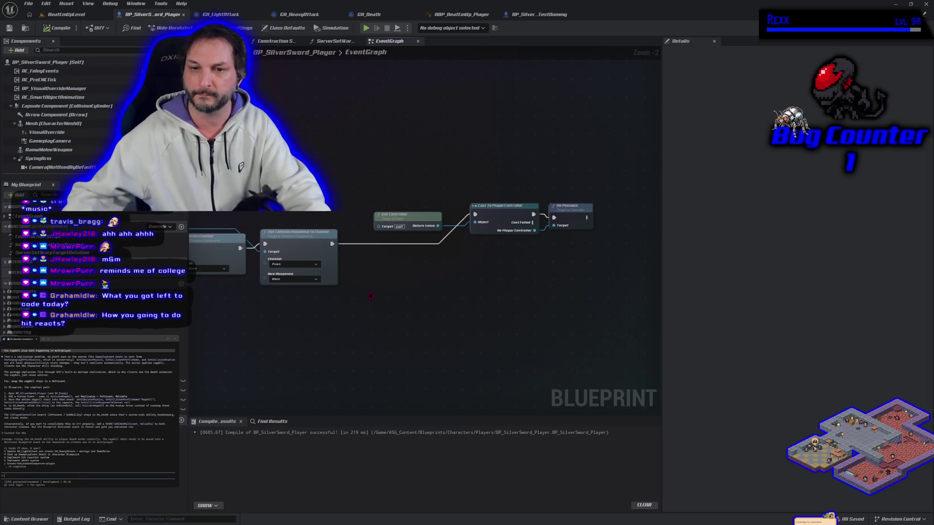
mouse_move(396, 340)
left_mouse_down()
mouse_move(523, 332)
mouse_move(546, 299)
left_mouse_up()
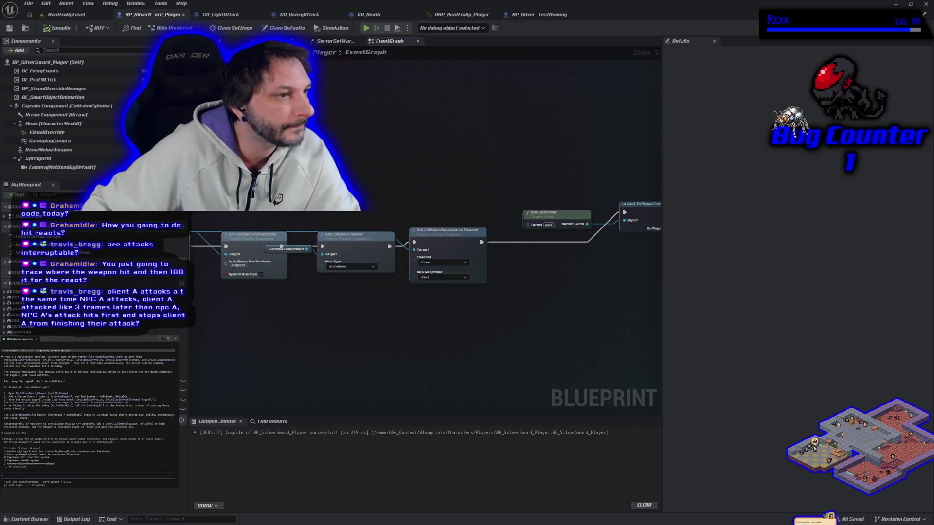
Close the floating notes window and shift the EventGraph view slightly left and up.
left_click(162, 338)
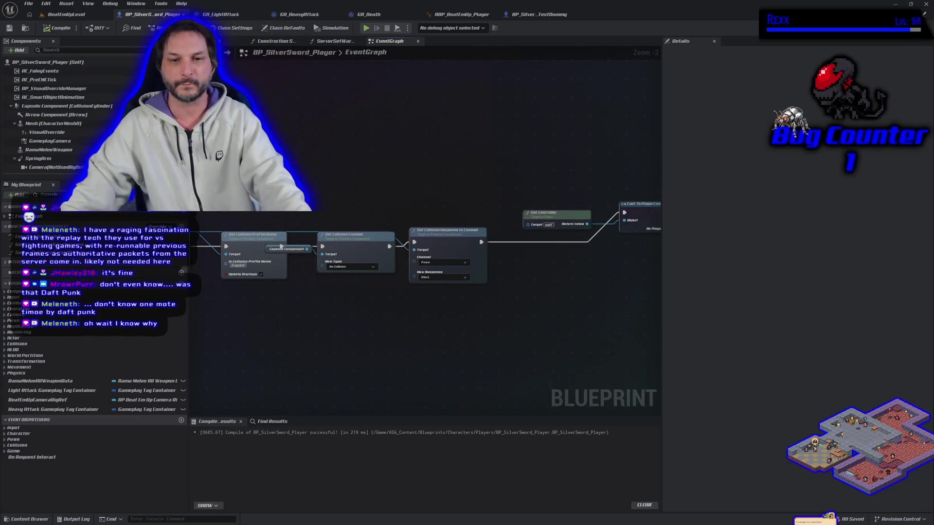
left_click_drag(236, 345, 209, 336)
mouse_move(348, 323)
left_mouse_down()
mouse_move(361, 320)
mouse_move(331, 315)
left_mouse_up()
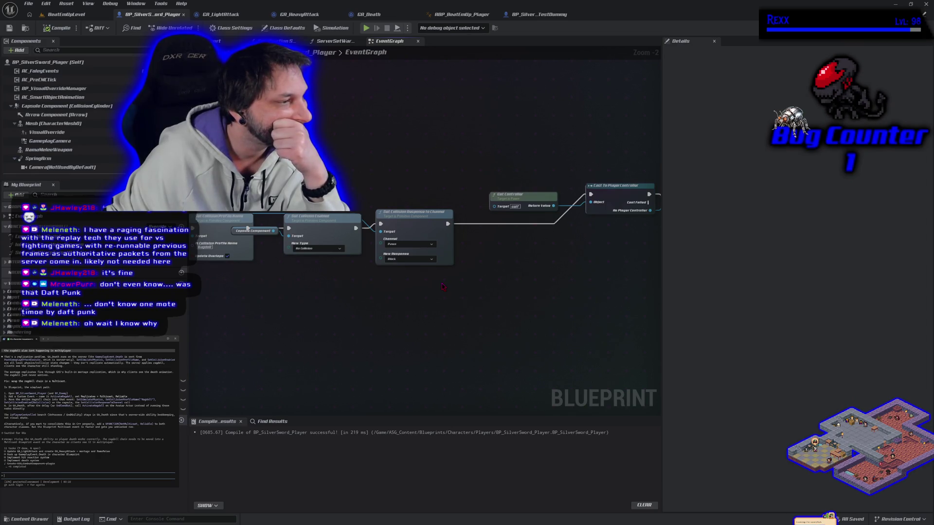
mouse_move(438, 298)
left_mouse_down()
mouse_move(199, 338)
mouse_move(350, 348)
mouse_move(559, 317)
mouse_move(603, 328)
mouse_move(589, 323)
left_mouse_up()
In GA_Death, break the Delay's Completed link to the ragdoll chain and compile.
left_click(387, 17)
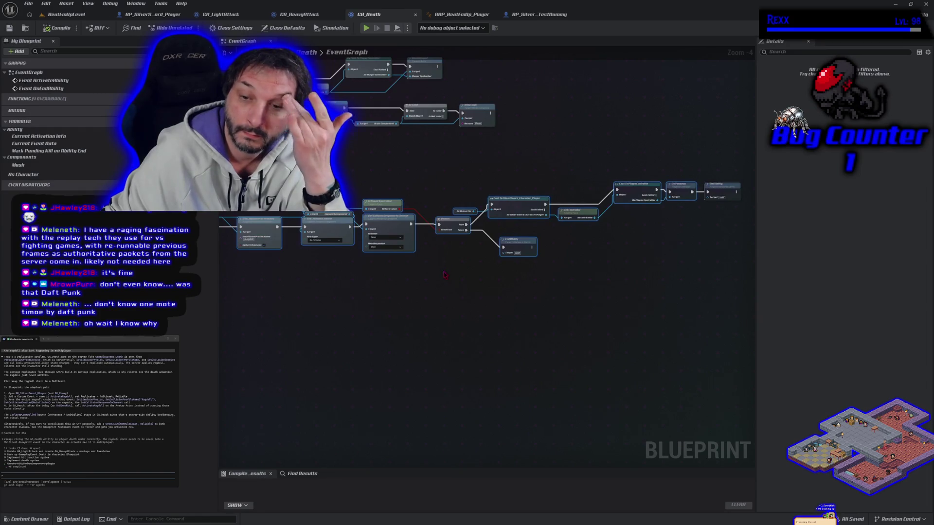
left_click_drag(444, 275, 361, 298)
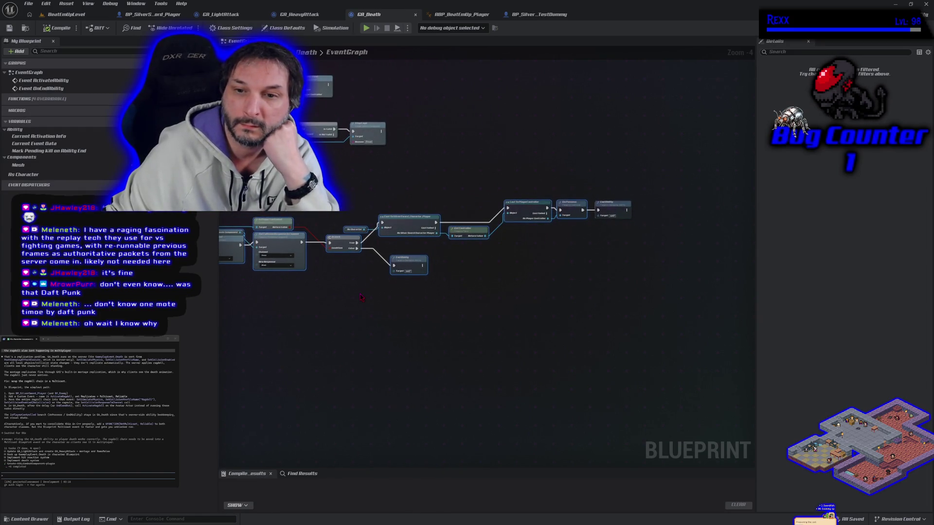
scroll(361, 298, "up", 1)
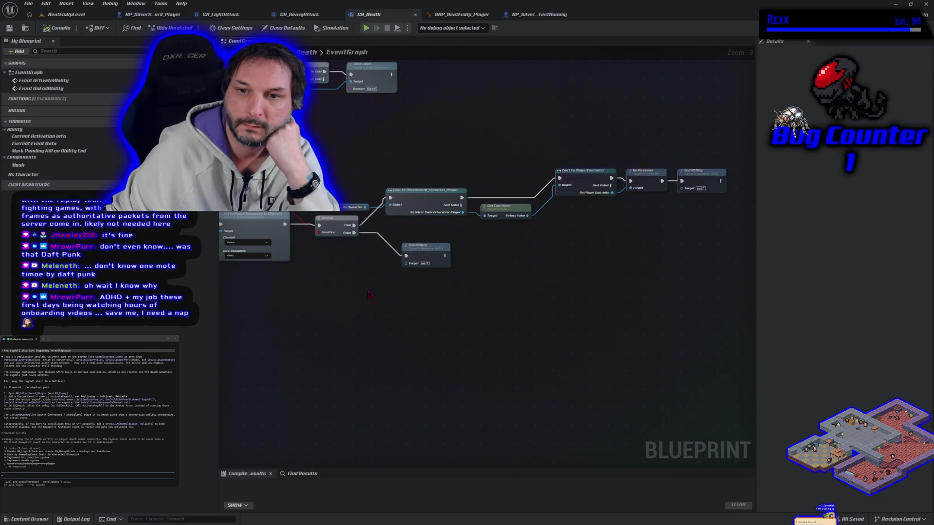
mouse_move(368, 294)
left_mouse_down()
mouse_move(421, 308)
mouse_move(708, 306)
left_mouse_up()
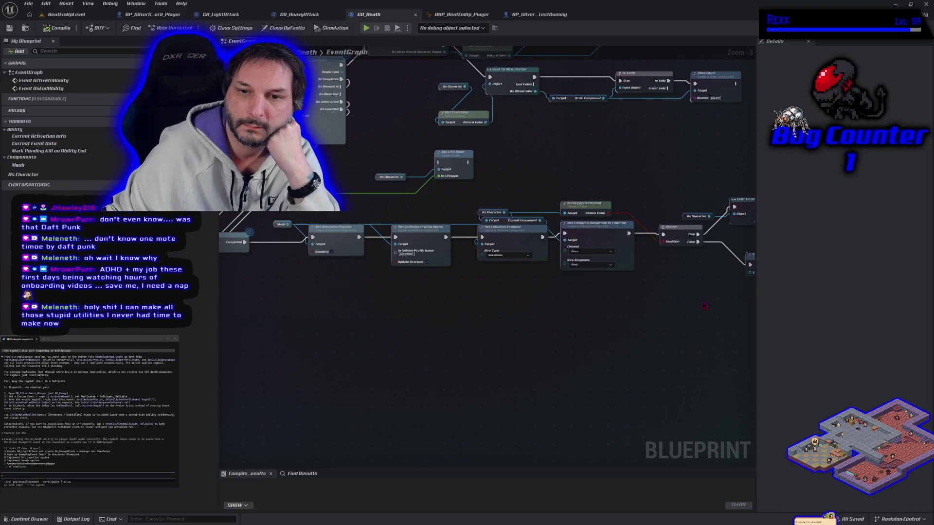
left_click_drag(416, 298, 539, 305)
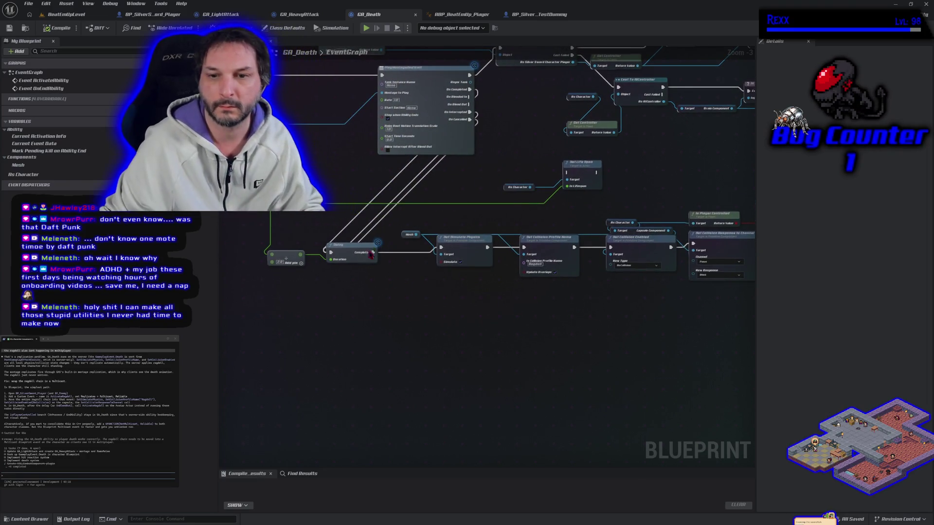
left_click(378, 253, "alt")
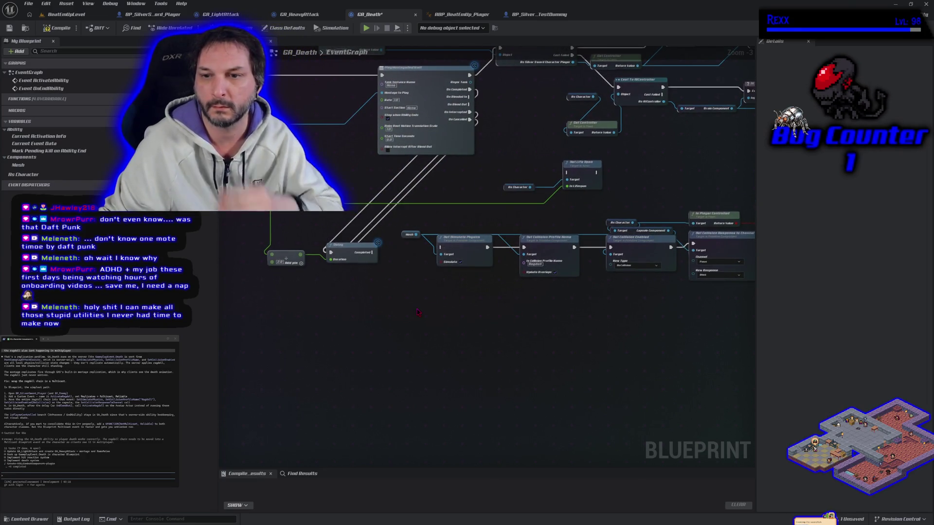
left_click(57, 27)
Save GA_Death, run a quick play-in-editor test in the level, then return to the GA_Death graph.
left_click(9, 28)
left_click(67, 14)
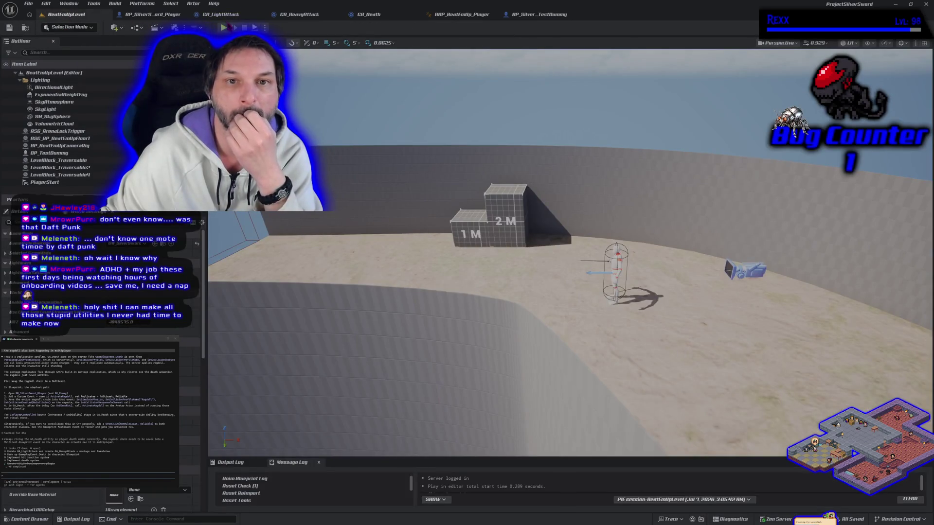
left_click(223, 27)
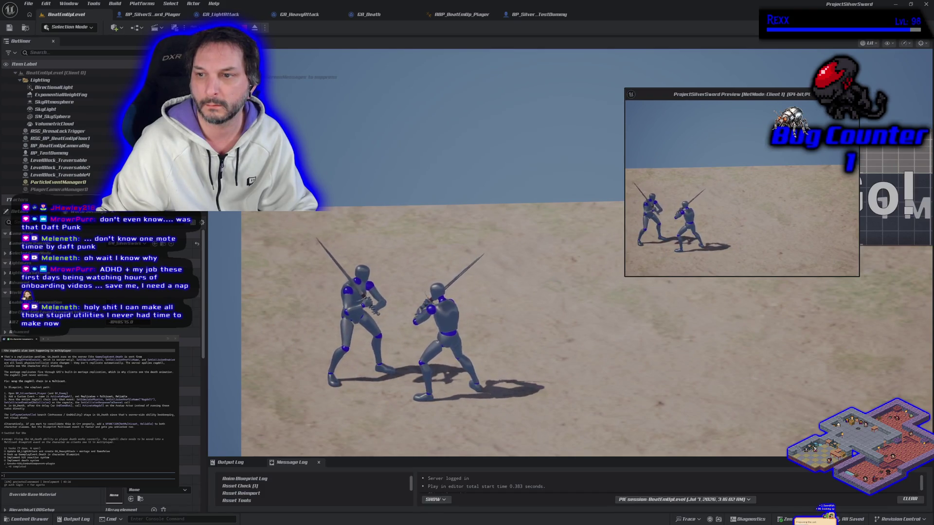
key("Escape")
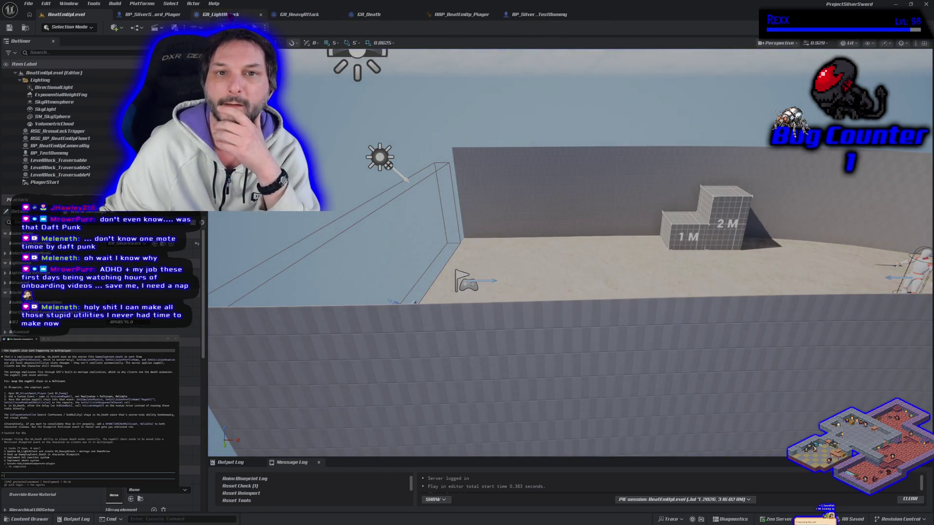
left_click(377, 15)
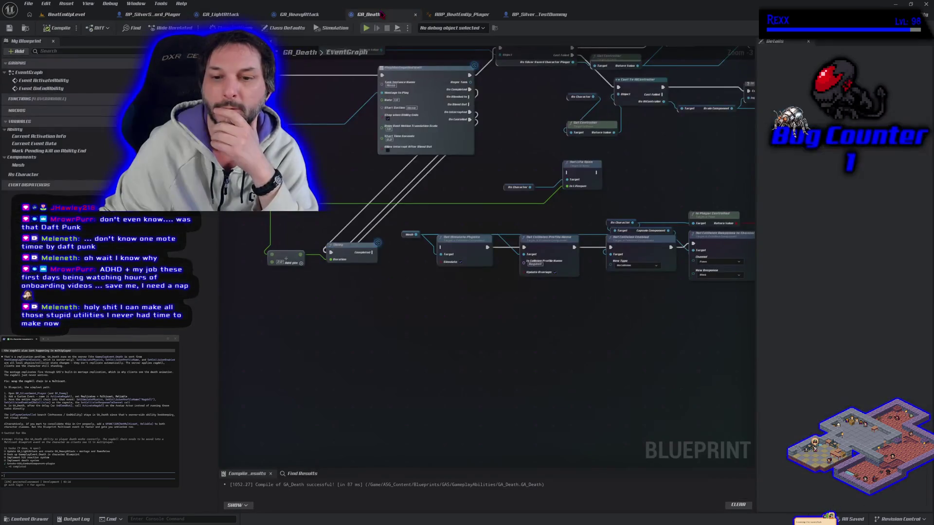
Add an As Character getter and cast it to BP_SilverSword_Player.
left_click(45, 176)
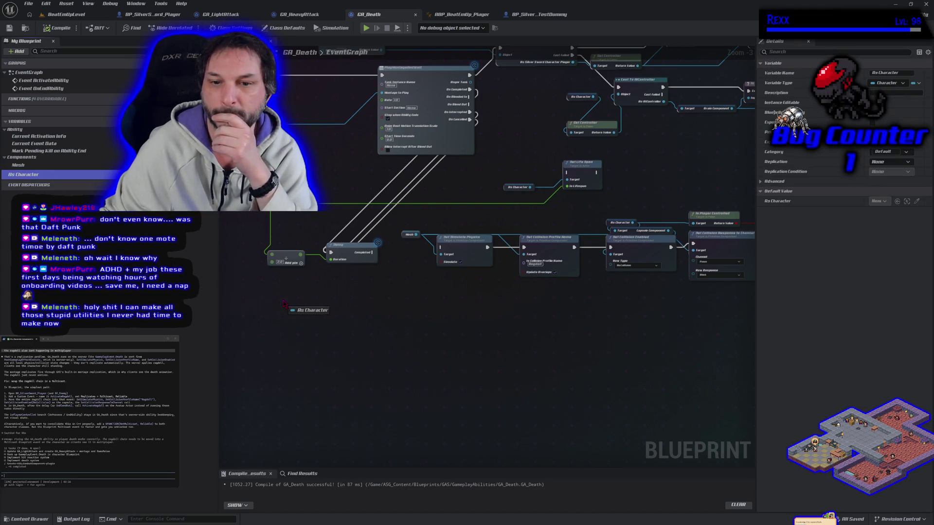
left_click_drag(304, 319, 286, 300)
mouse_move(309, 301)
left_mouse_down()
mouse_move(378, 316)
mouse_move(335, 308)
left_mouse_up()
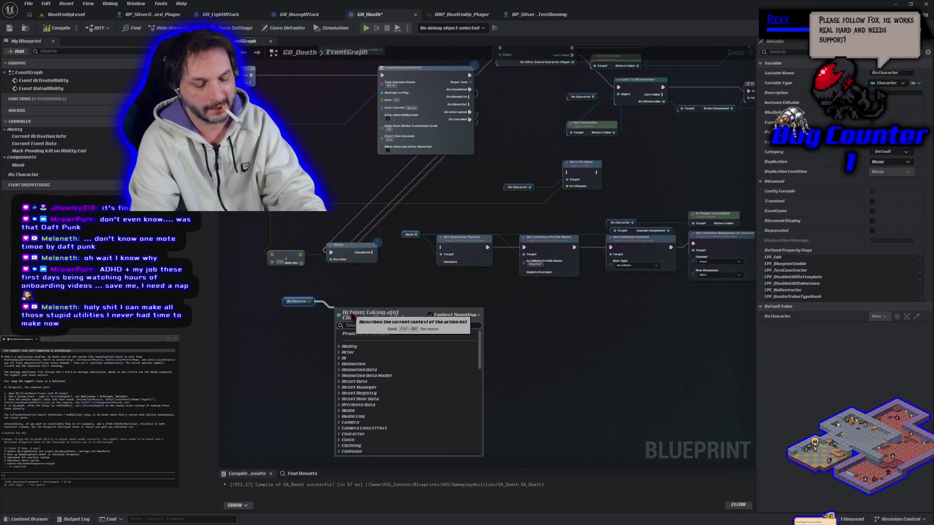
type("cast")
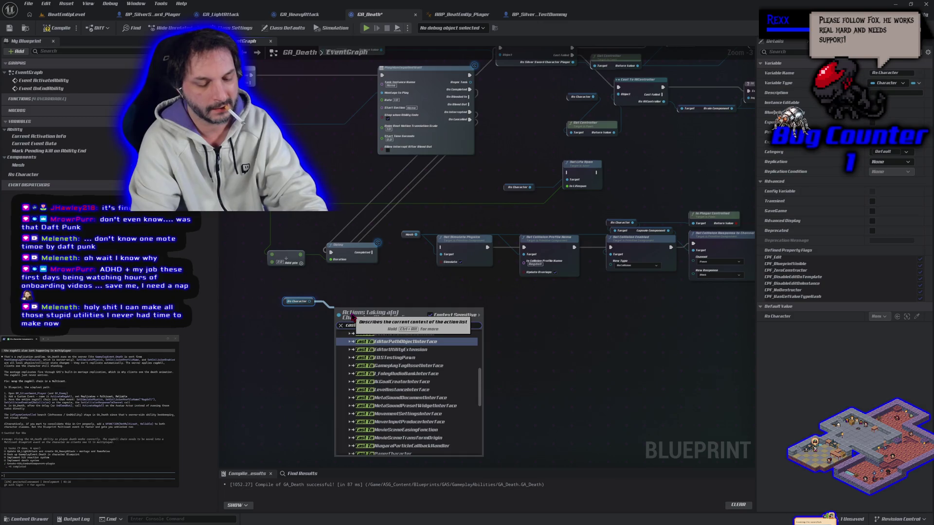
type(" to player")
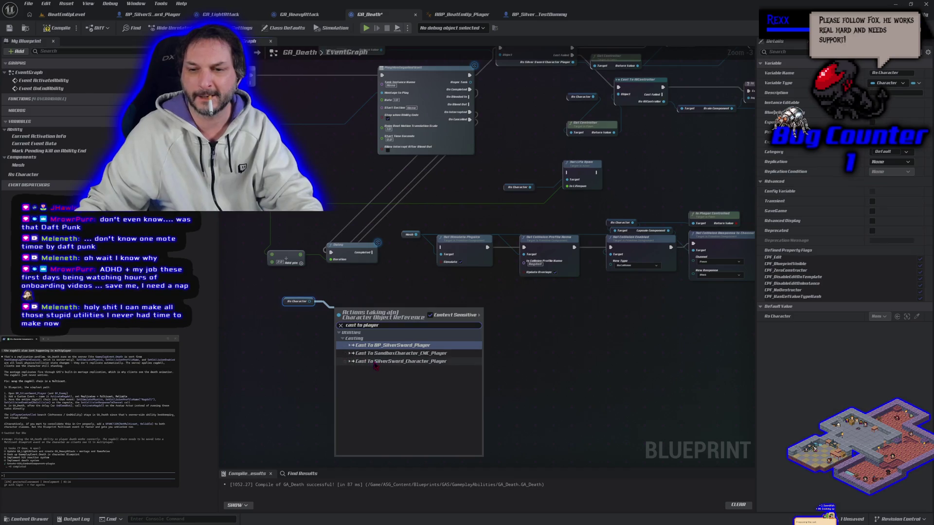
left_click(465, 345)
left_click_drag(358, 322, 382, 314)
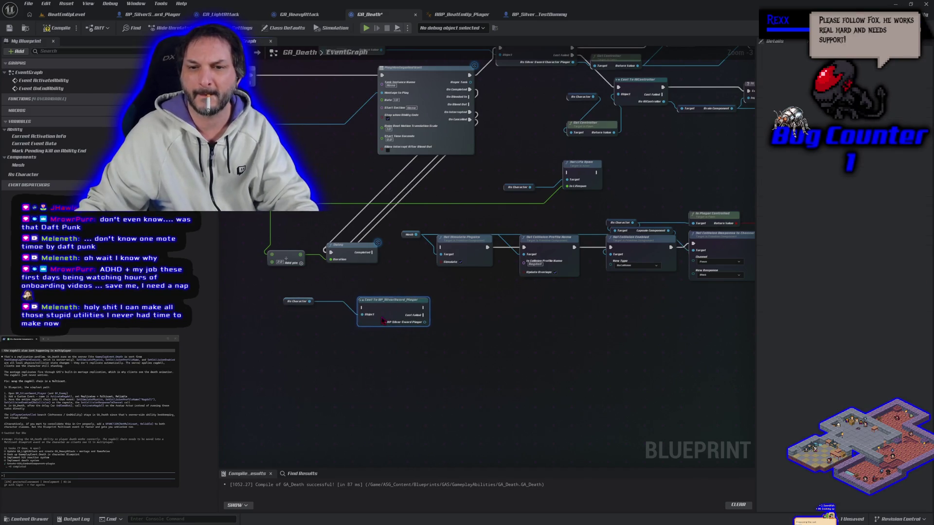
Run the player cast after the Delay completes, call Activate Ragdoll on it, and compile.
mouse_move(335, 257)
left_mouse_down()
mouse_move(358, 276)
mouse_move(331, 252)
left_mouse_up()
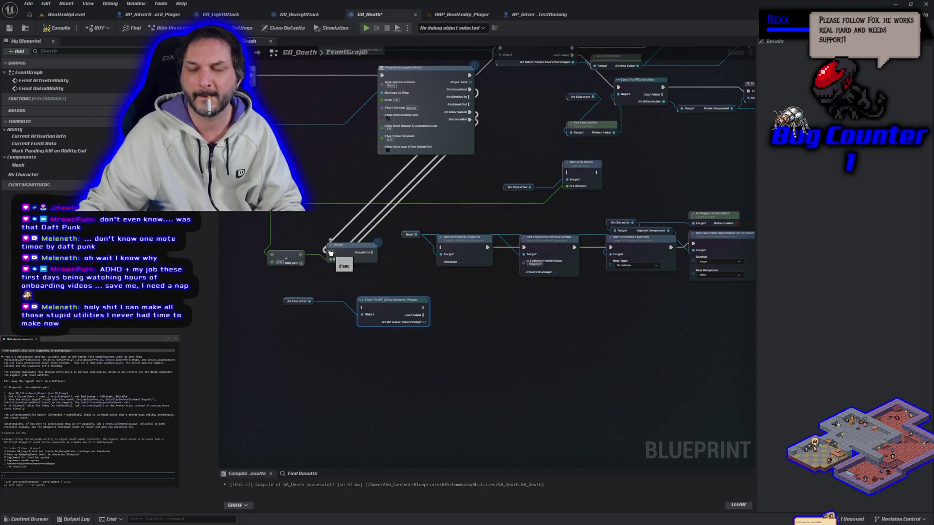
left_click_drag(373, 253, 362, 308)
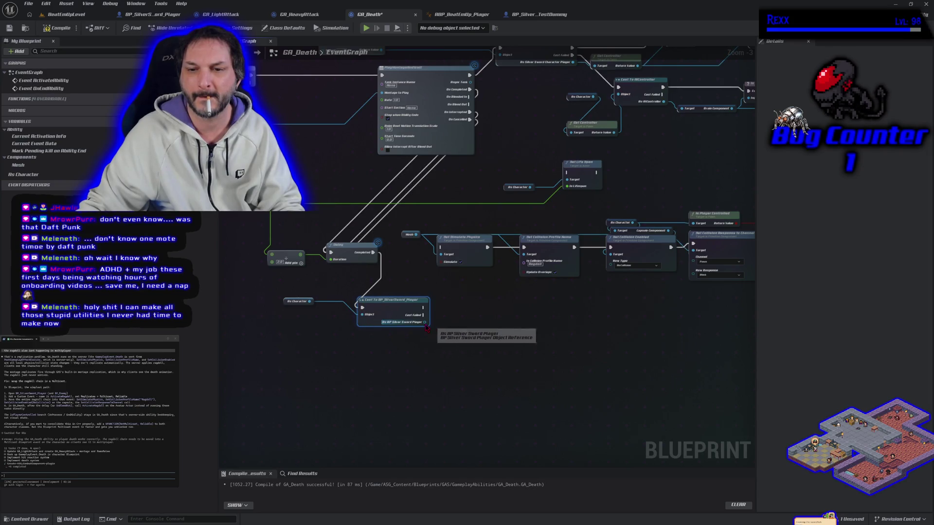
left_click_drag(425, 322, 451, 321)
type("activate")
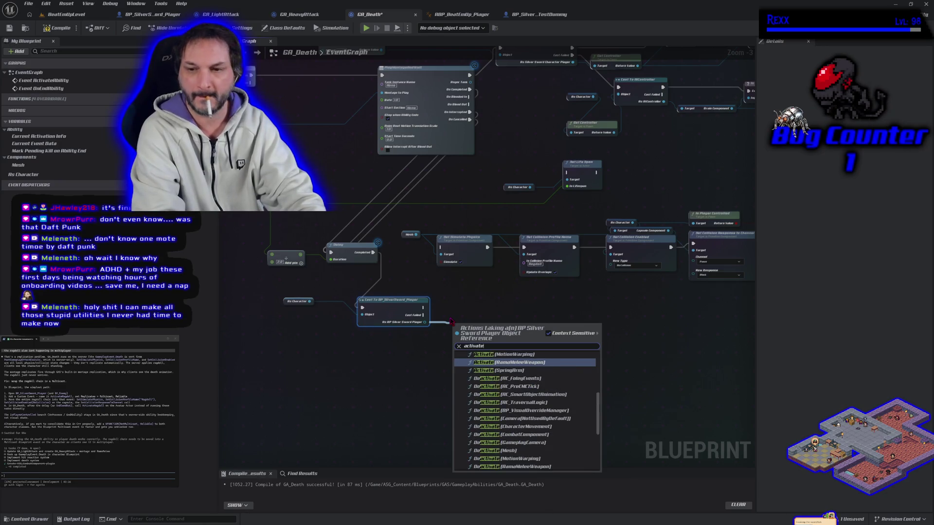
key("Up")
key("Up")
key("Return")
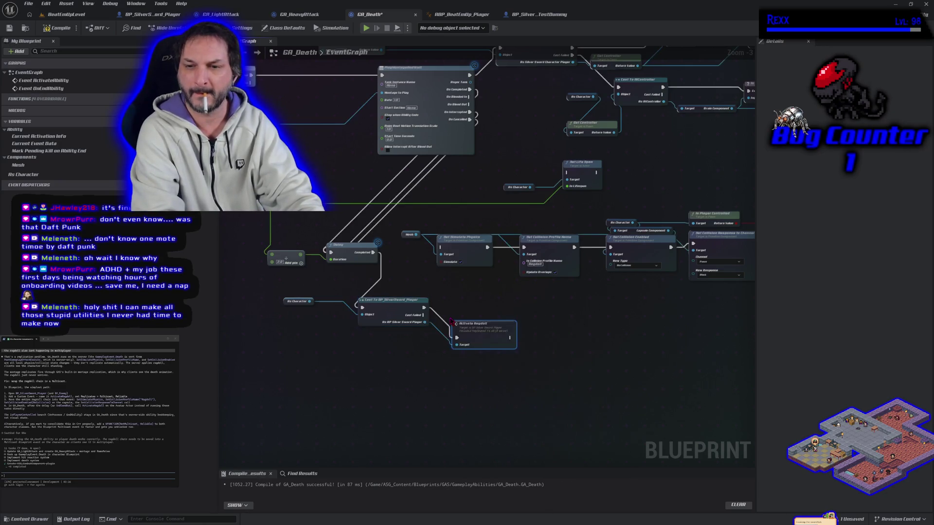
left_click(57, 27)
Save GA_Death, play-test BeatEmUpLevel with Alt+P, then return to the GA_Death graph.
left_click(10, 28)
left_click(66, 15)
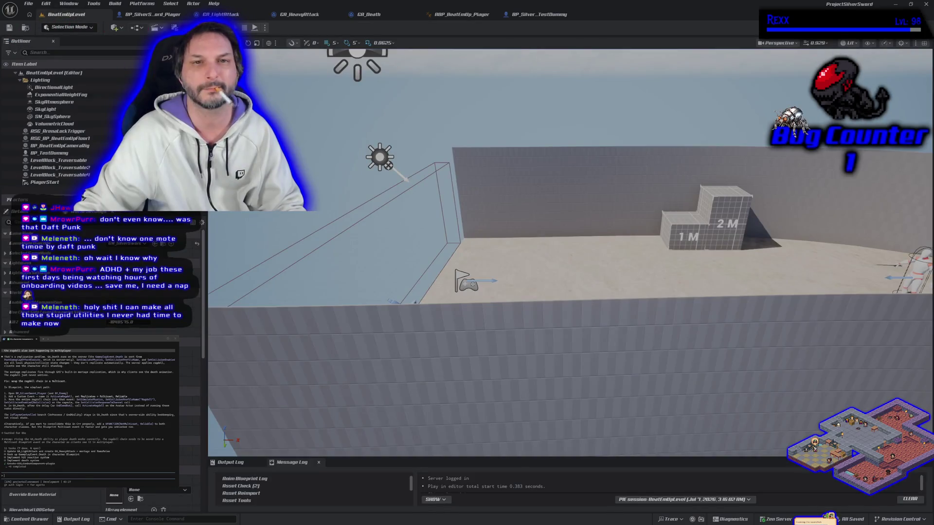
key("alt+p")
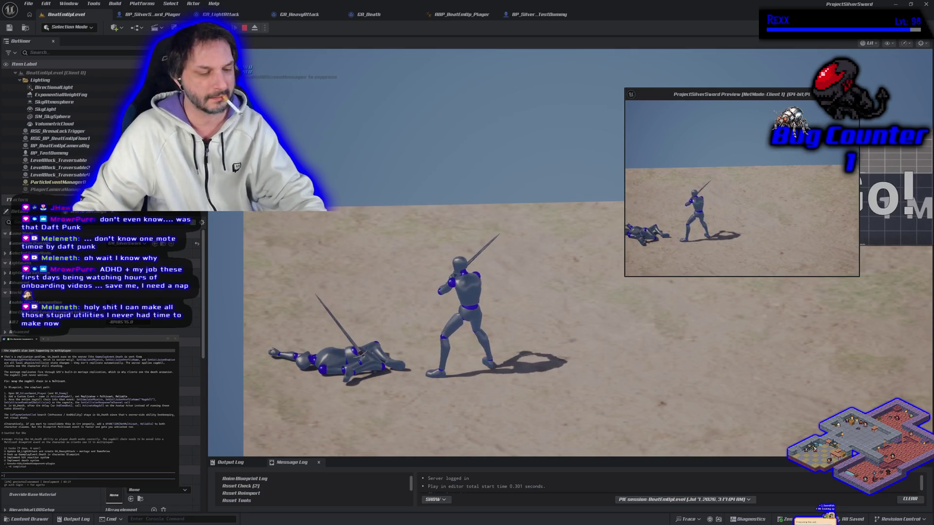
key("Escape")
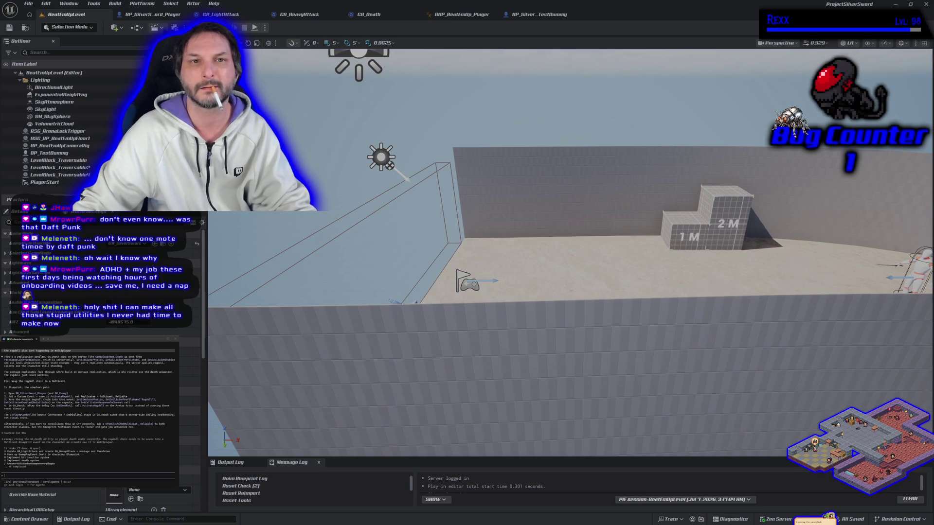
left_click(369, 15)
Add a Cast To SilverSword_Character_Enemy off Cast Failed, with As Character as its Object.
left_click_drag(458, 340, 414, 315)
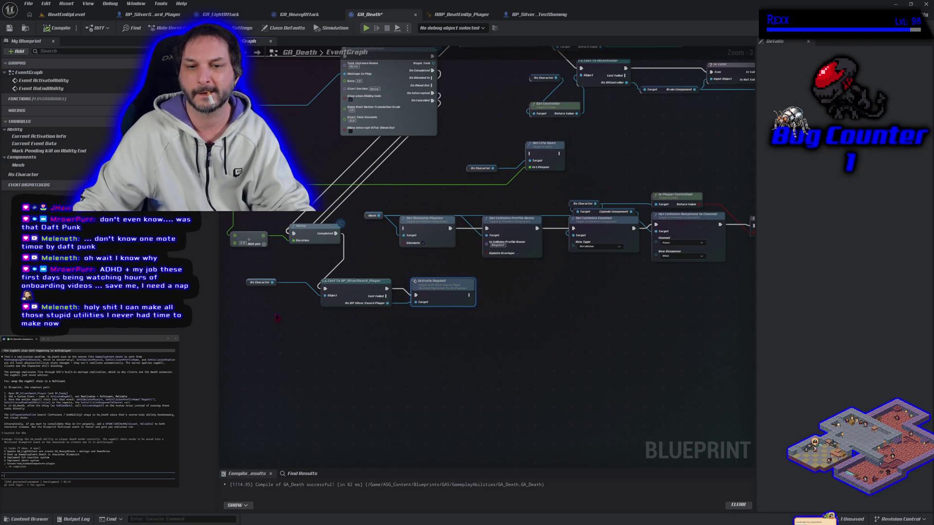
left_click_drag(23, 174, 360, 327)
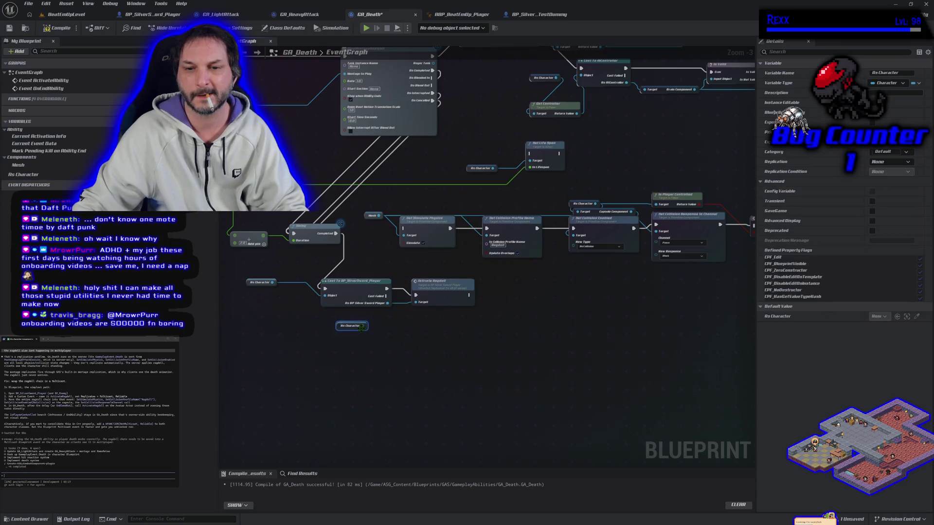
left_click_drag(387, 297, 396, 324)
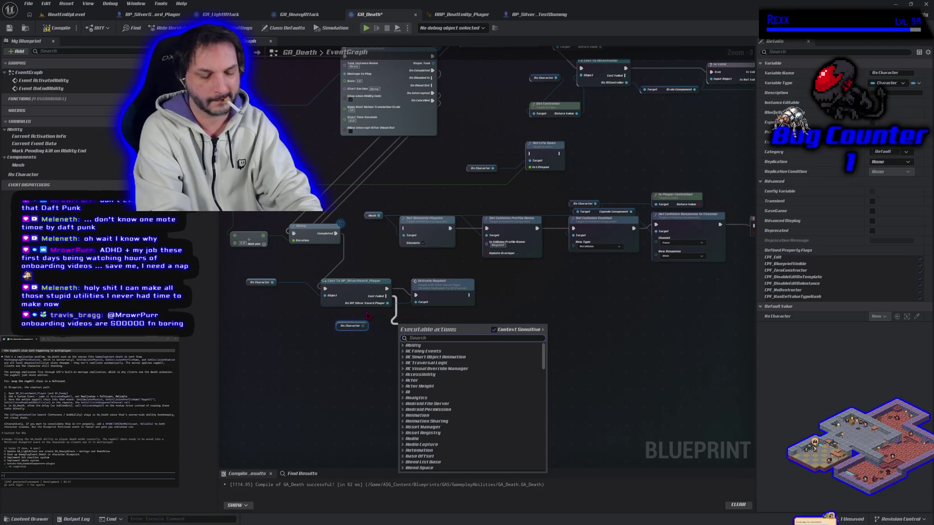
type("cast to enemy")
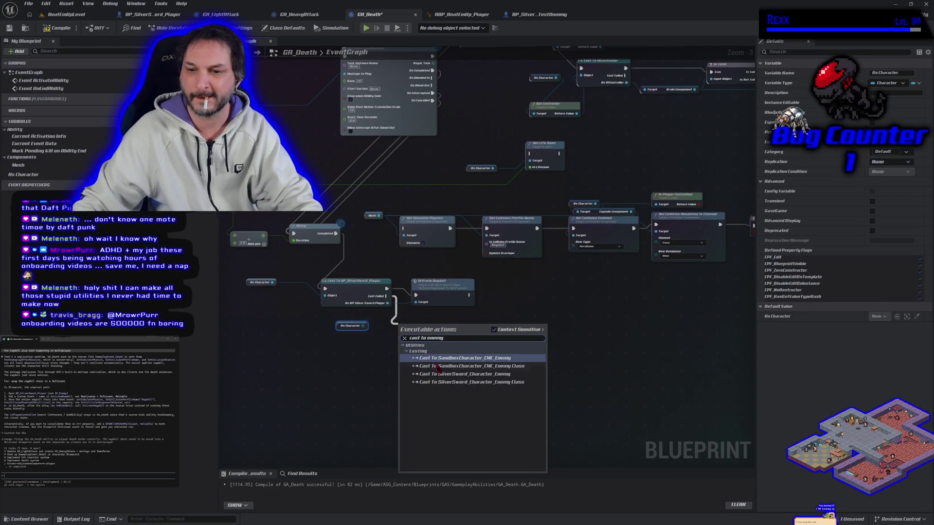
left_click(450, 375)
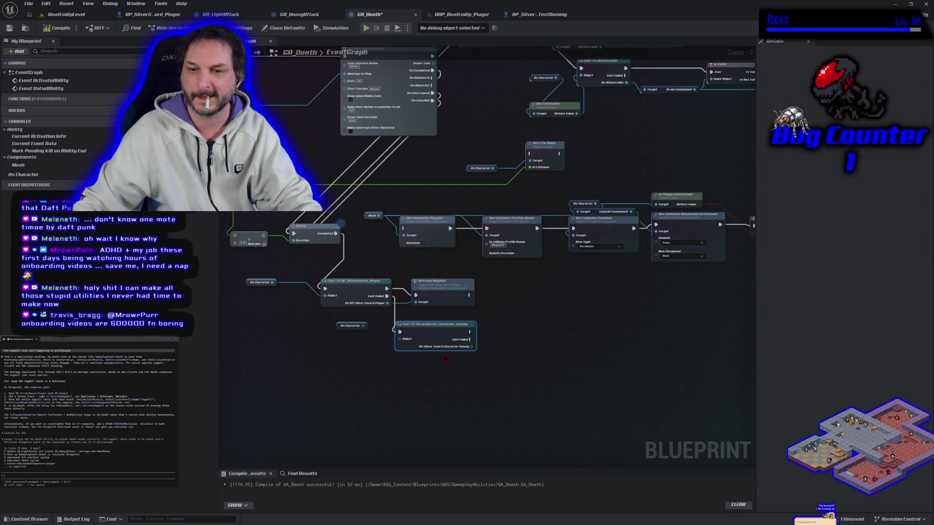
left_click_drag(427, 341, 438, 337)
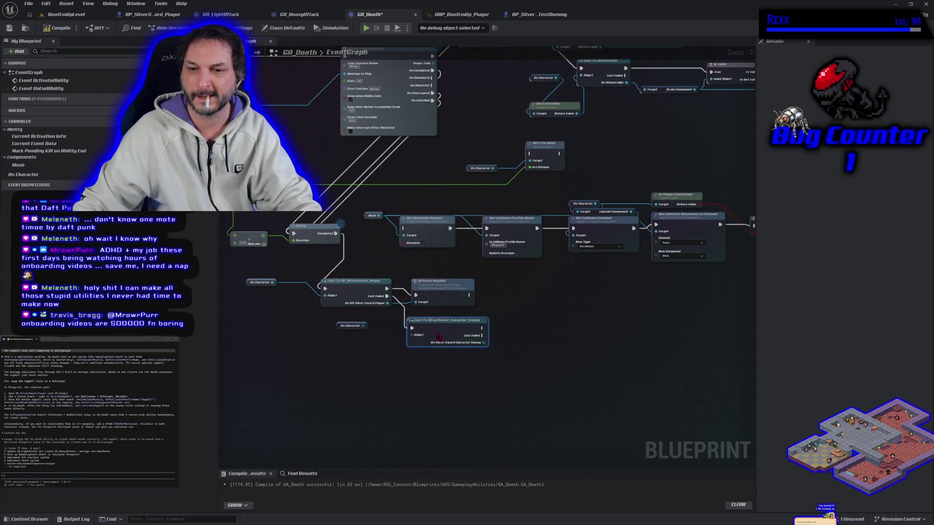
mouse_move(363, 329)
left_mouse_down()
mouse_move(441, 351)
mouse_move(457, 346)
left_mouse_up()
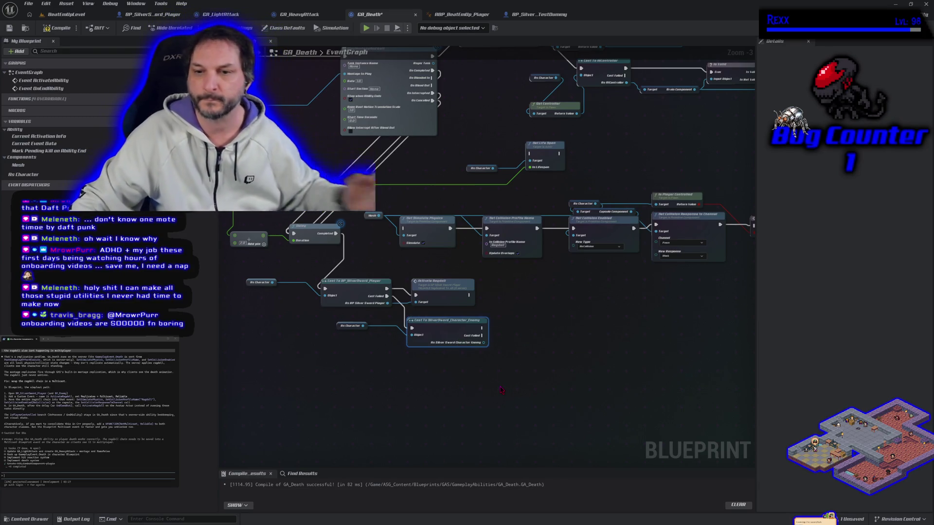
Browse to the Characters/Enemies folder in the Content Drawer and open BP_SilverSword_Enemy.
left_click(551, 15)
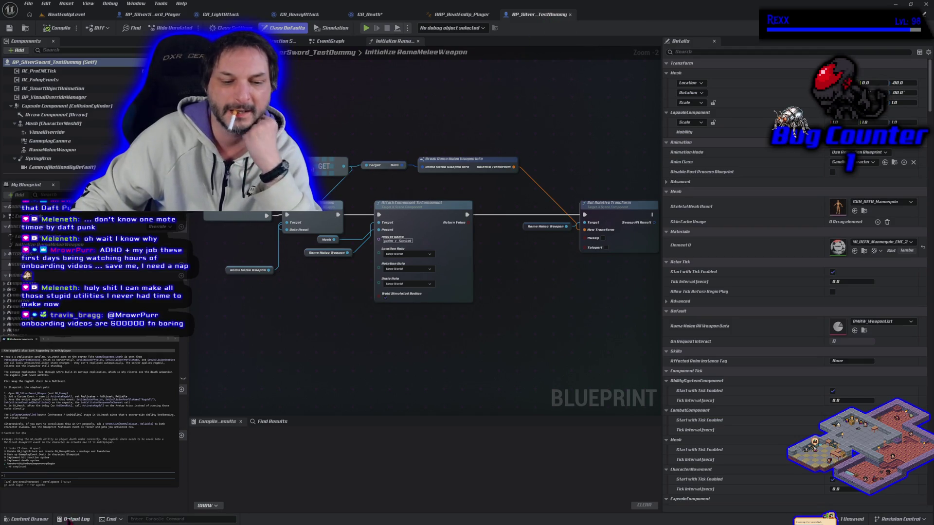
left_click(25, 520)
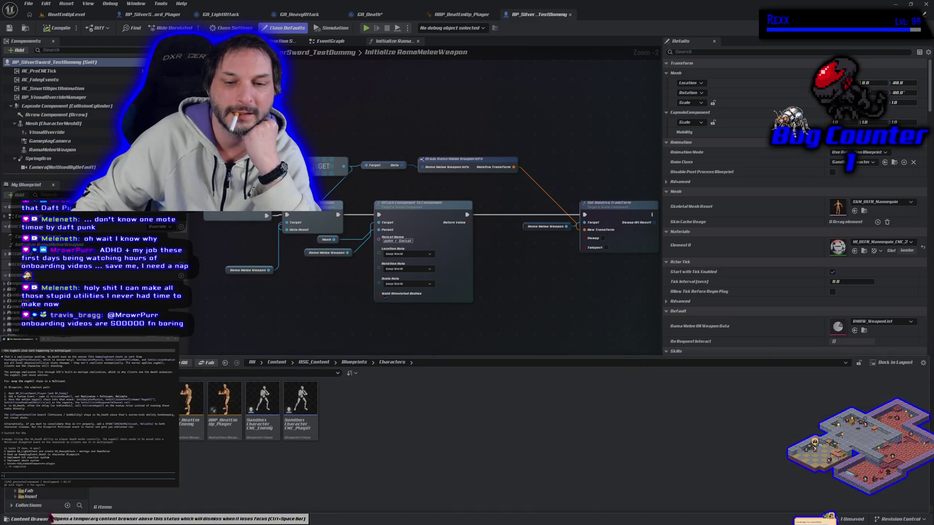
double_click(111, 409)
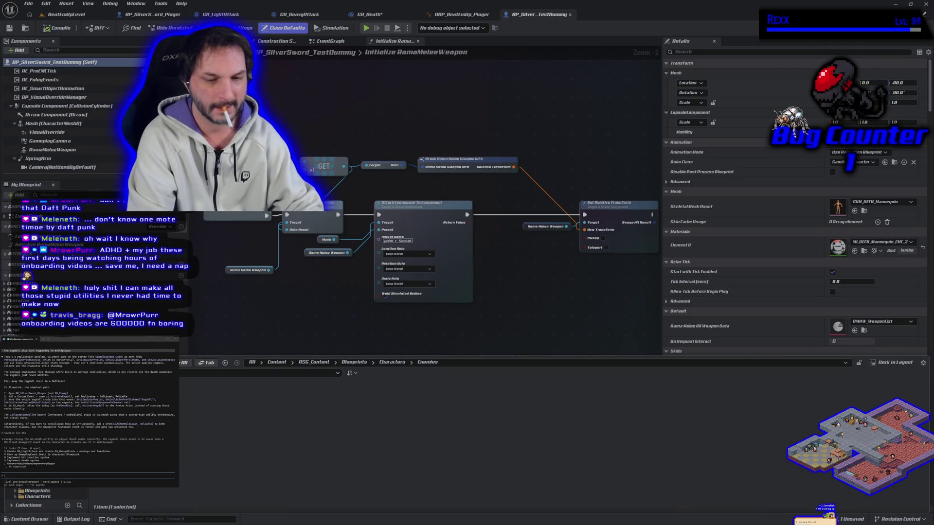
double_click(111, 408)
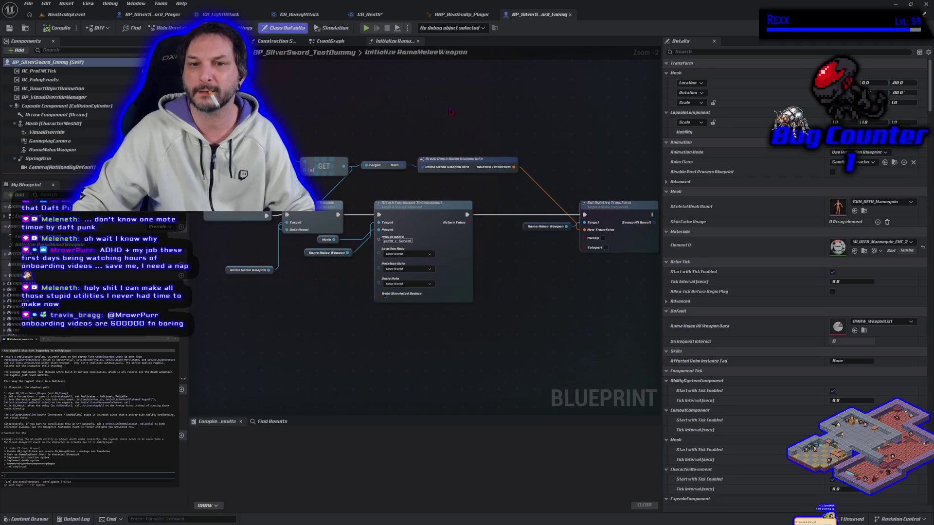
Copy the ActivateRagdoll node chain from BP_SilverSword_Player into the enemy's EventGraph.
scroll(453, 109, "down", 2)
left_click(343, 42)
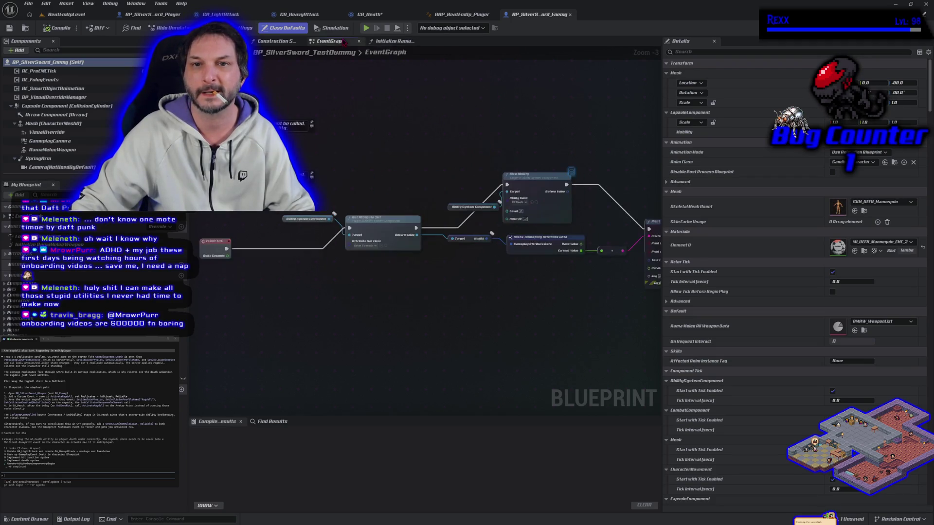
left_click_drag(365, 338, 325, 222)
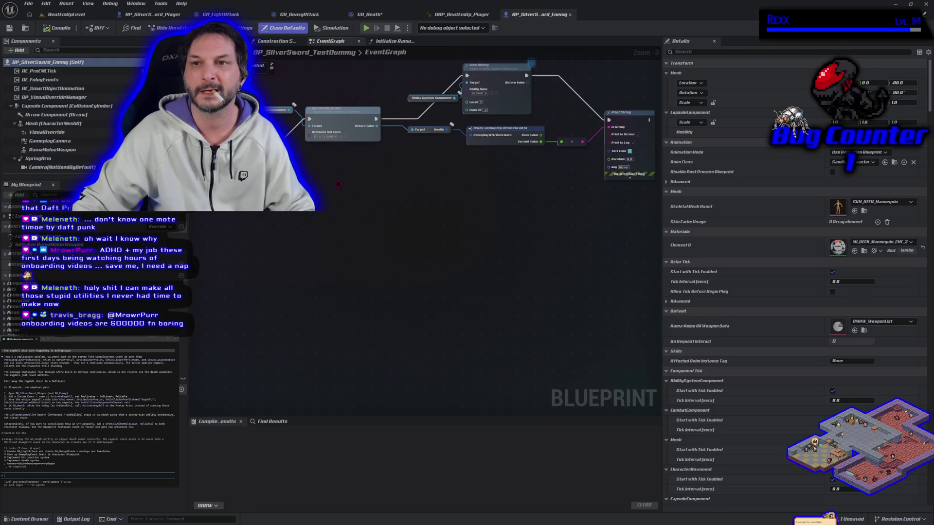
left_click(155, 15)
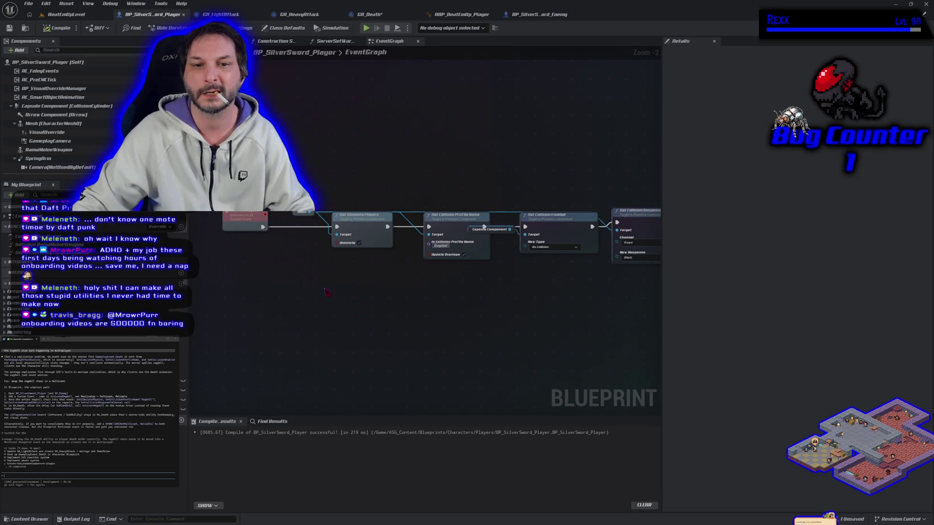
scroll(320, 287, "down", 3)
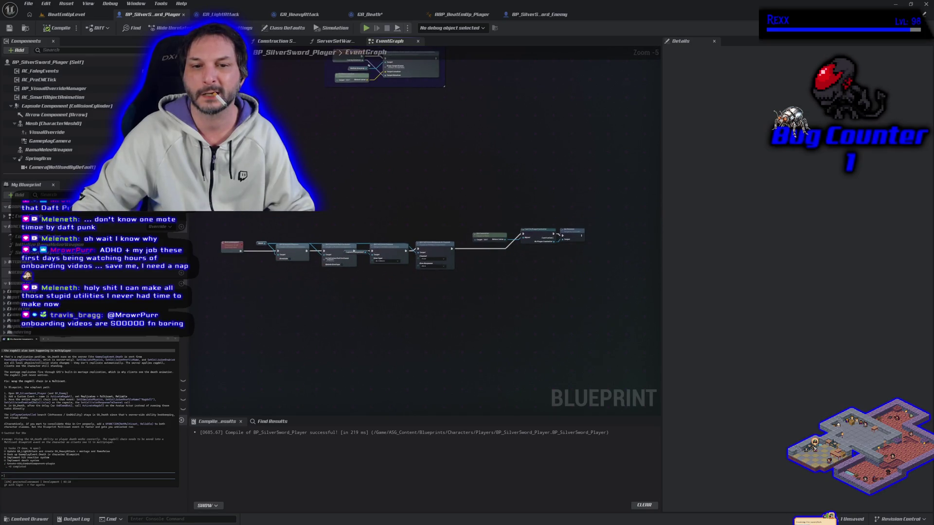
left_click_drag(215, 280, 591, 225)
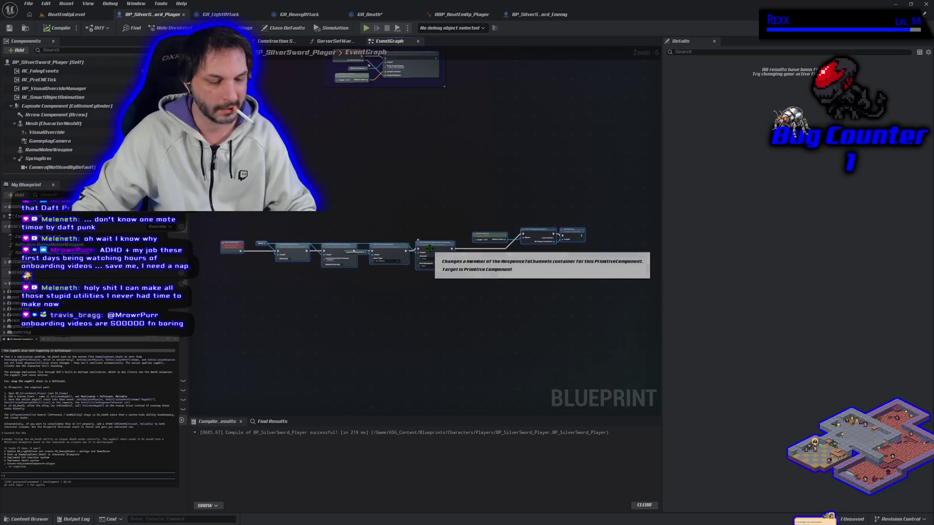
key("ctrl+Tab")
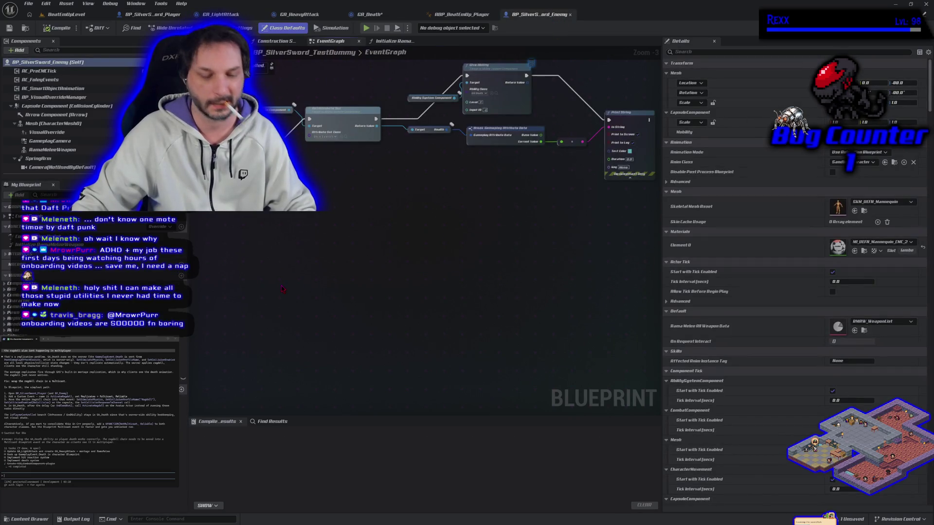
key("ctrl+v")
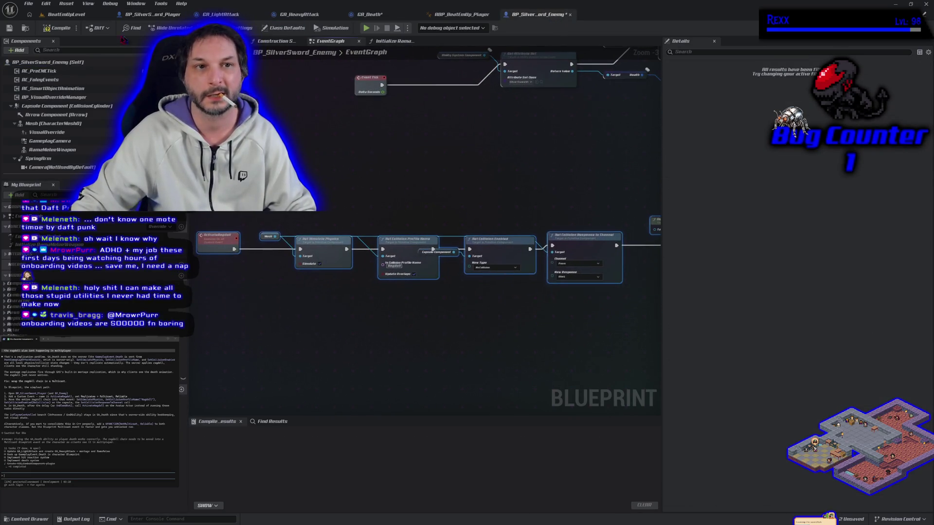
Compile and save BP_SilverSword_Enemy, then go back to GA_Death.
left_click(53, 29)
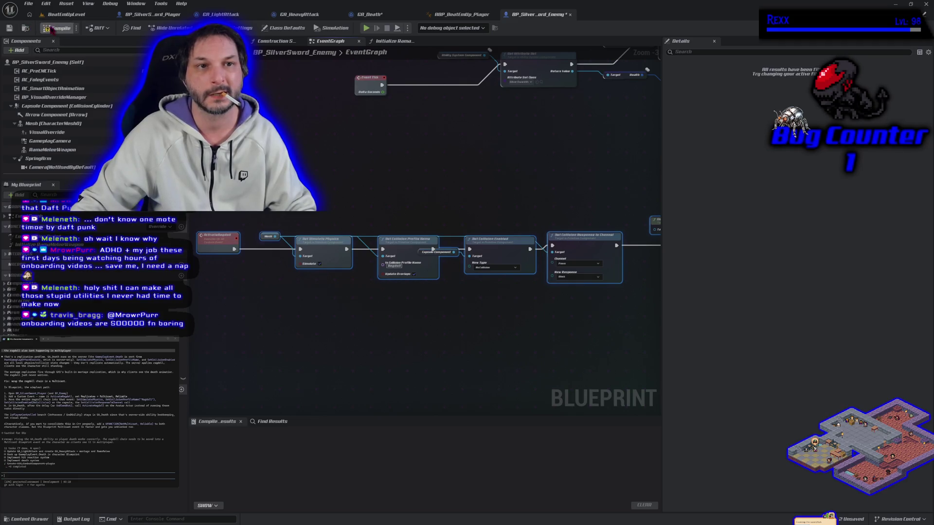
left_click(9, 28)
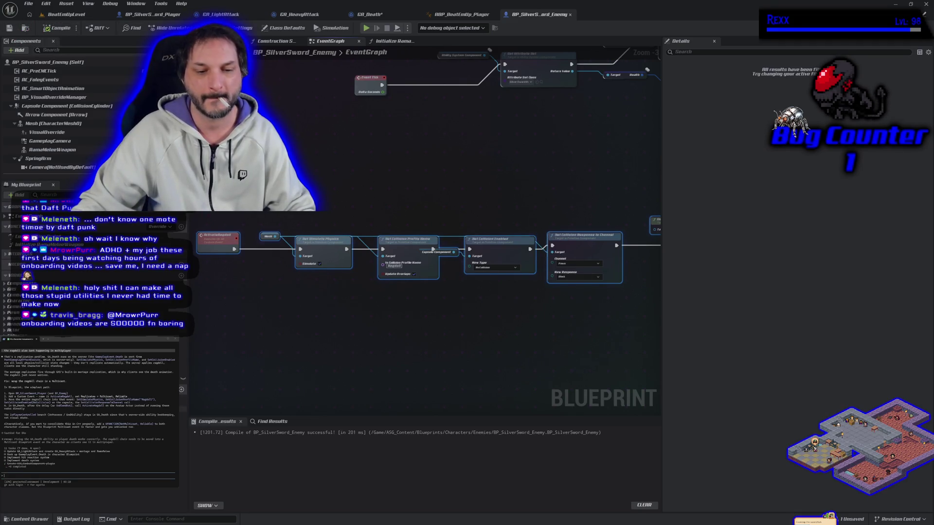
left_click(367, 15)
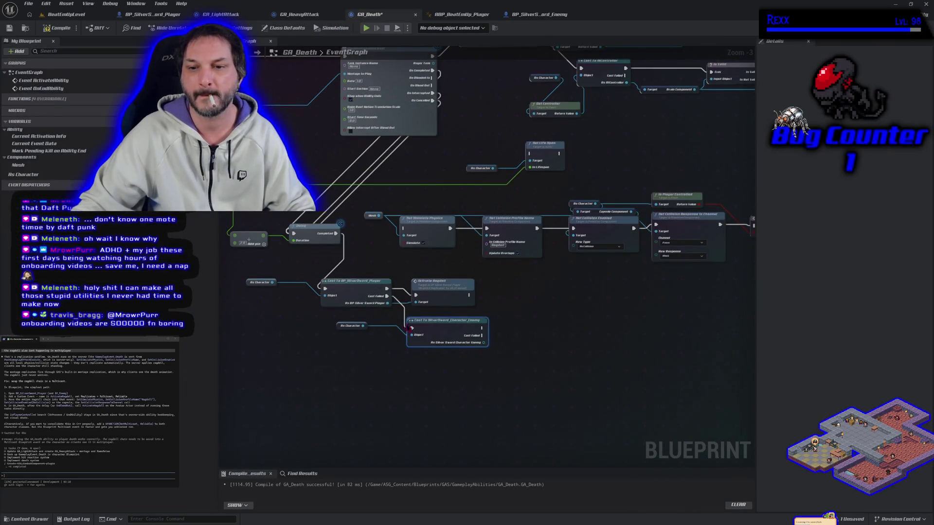
Discard the trial Activate Ragdoll copies and delete the wrong SilverSword_Character_Enemy cast.
left_click(471, 292)
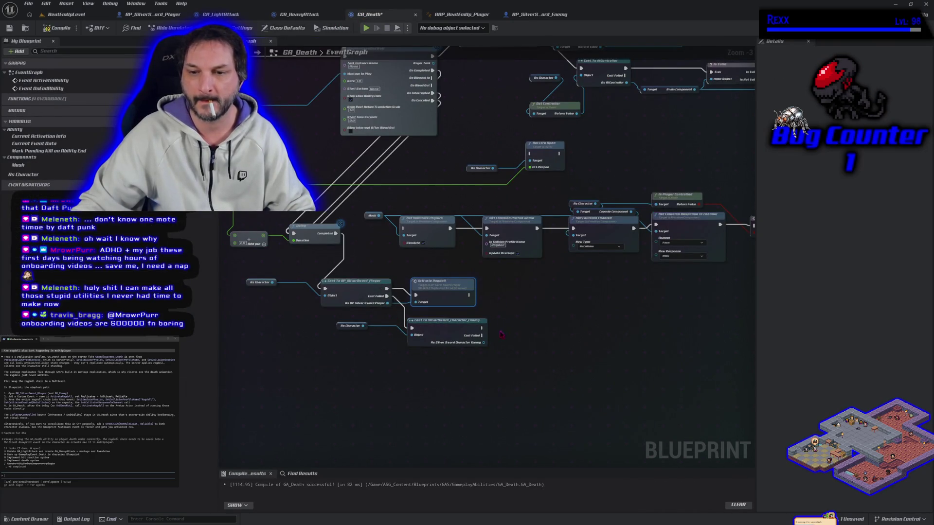
key("ctrl+c")
key("ctrl+v")
left_click_drag(485, 342, 524, 347)
left_click(497, 367)
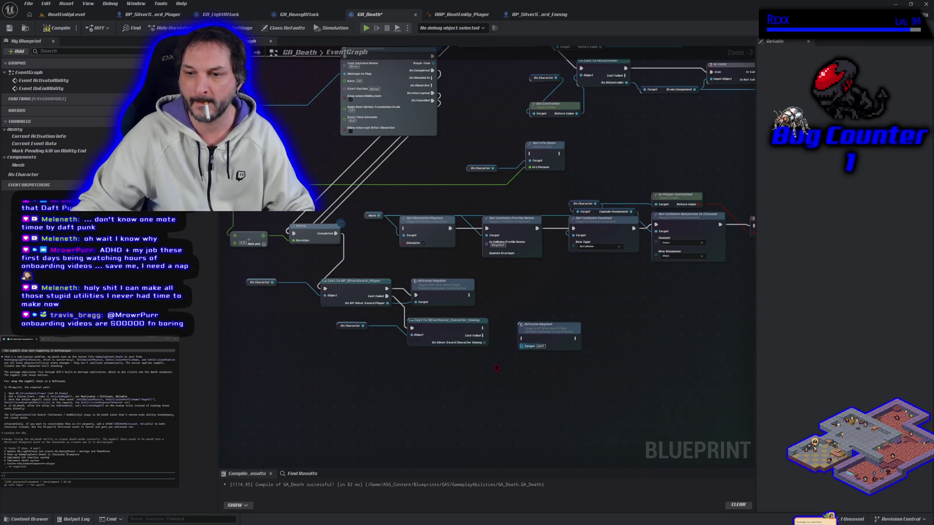
left_click(536, 335)
key("Delete")
left_click_drag(485, 343, 501, 348)
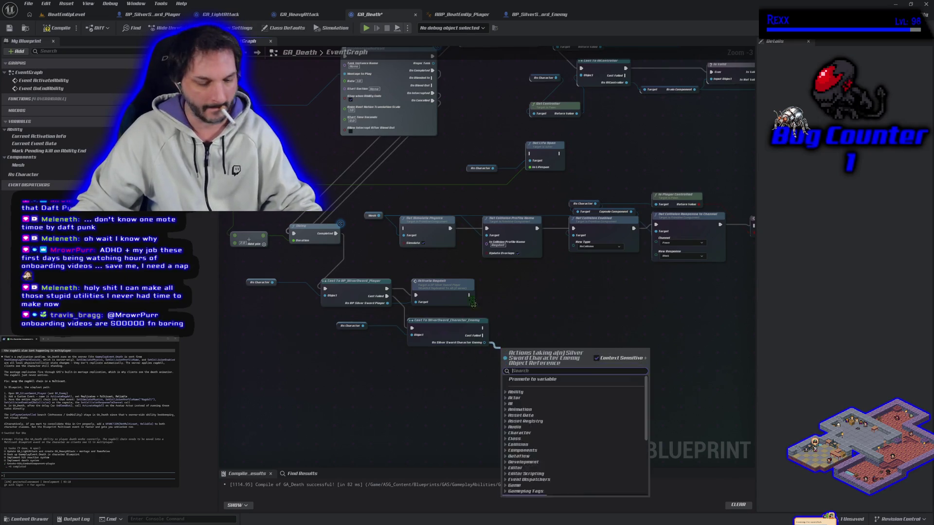
type("activate rag")
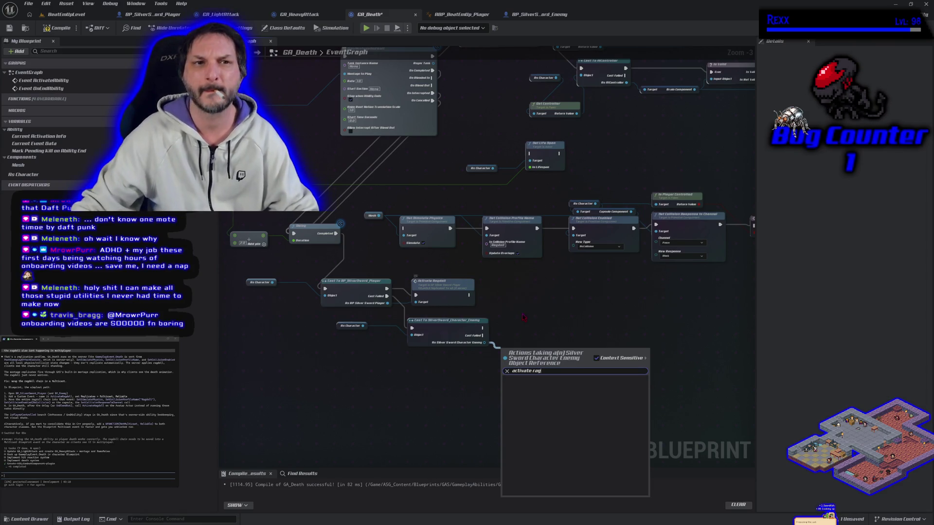
left_click(367, 424)
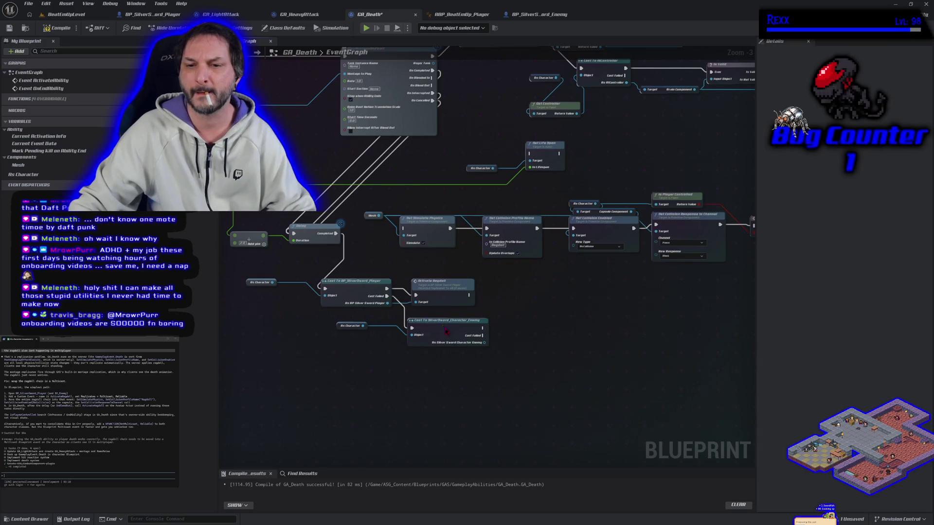
left_click(410, 319)
key("Delete")
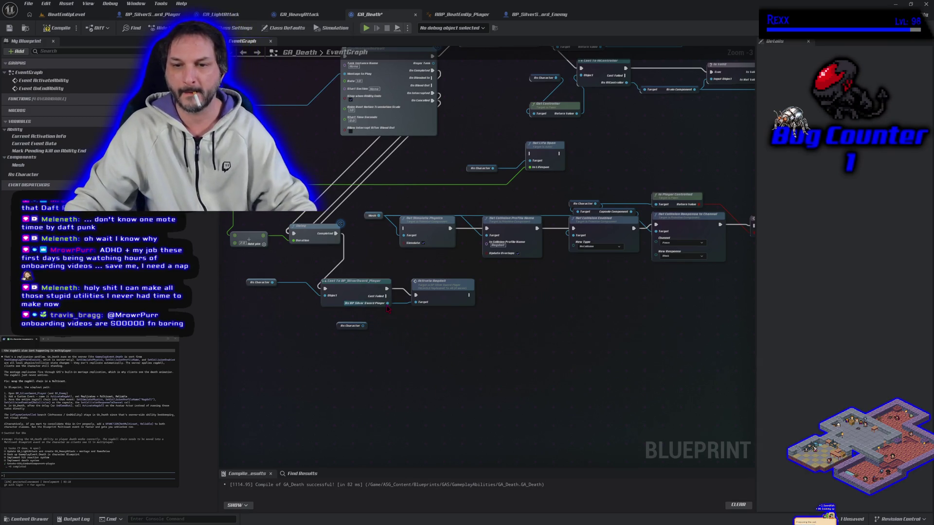
Branch a Cast To BP_SilverSword_Enemy off Cast Failed, fed by As Character.
left_click_drag(386, 296, 408, 328)
type("cast")
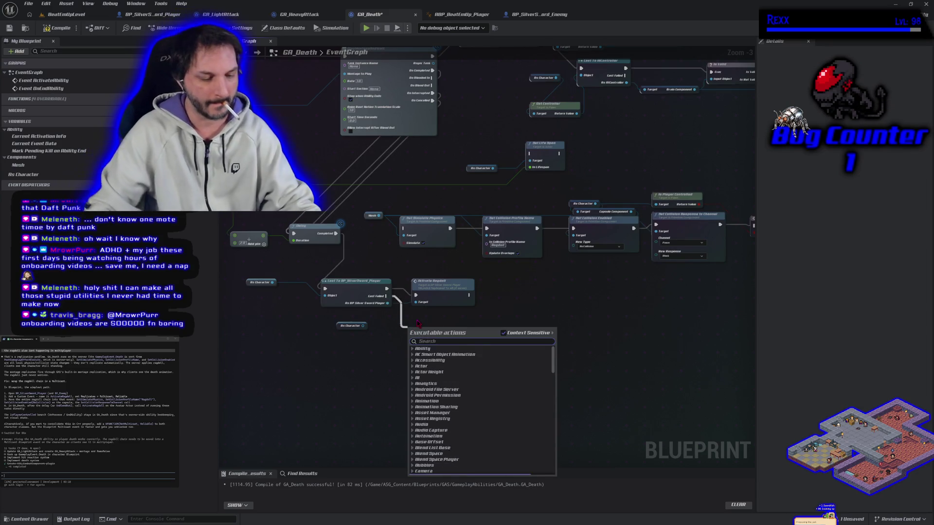
type(" to enemy")
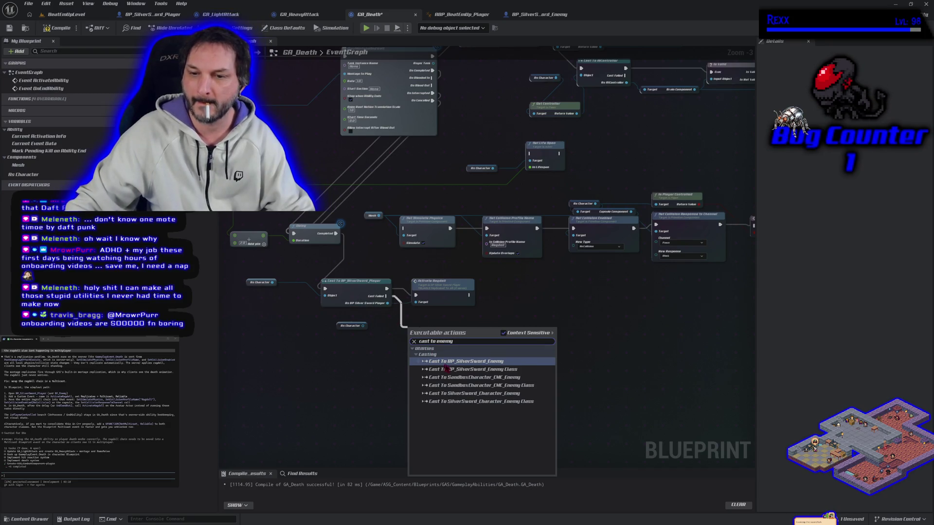
left_click(456, 362)
left_click_drag(363, 327, 411, 343)
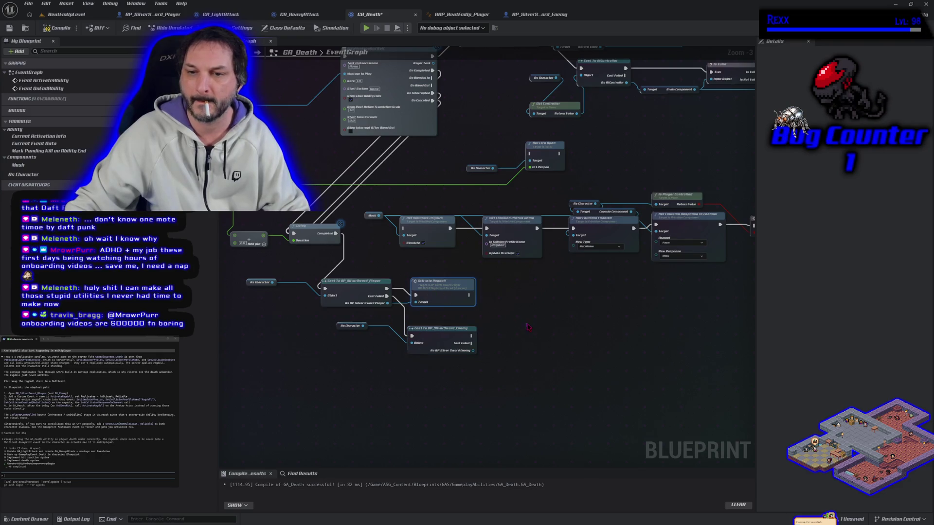
Call Activate Ragdoll on the enemy cast result, compile GA_Death, and return to BeatEmUpLevel.
key("ctrl+v")
mouse_move(474, 352)
left_mouse_down()
mouse_move(500, 360)
mouse_move(535, 358)
mouse_move(534, 347)
left_mouse_up()
left_click(549, 340)
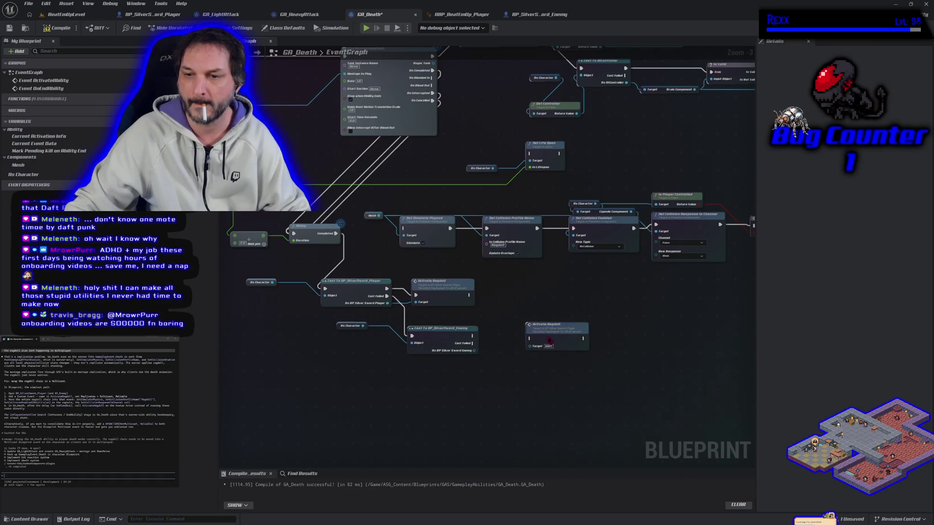
key("Delete")
mouse_move(474, 351)
left_mouse_down()
mouse_move(507, 367)
mouse_move(498, 351)
left_mouse_up()
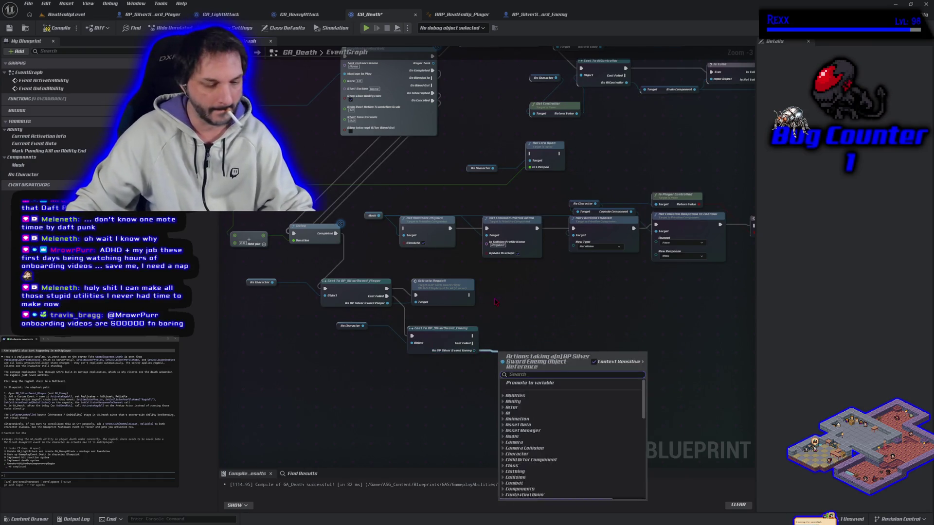
type("activate")
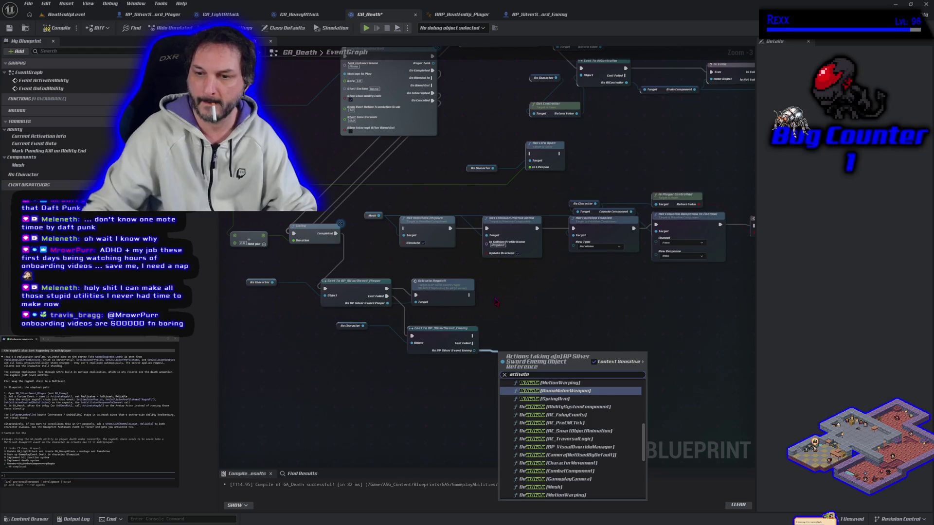
type(" rag")
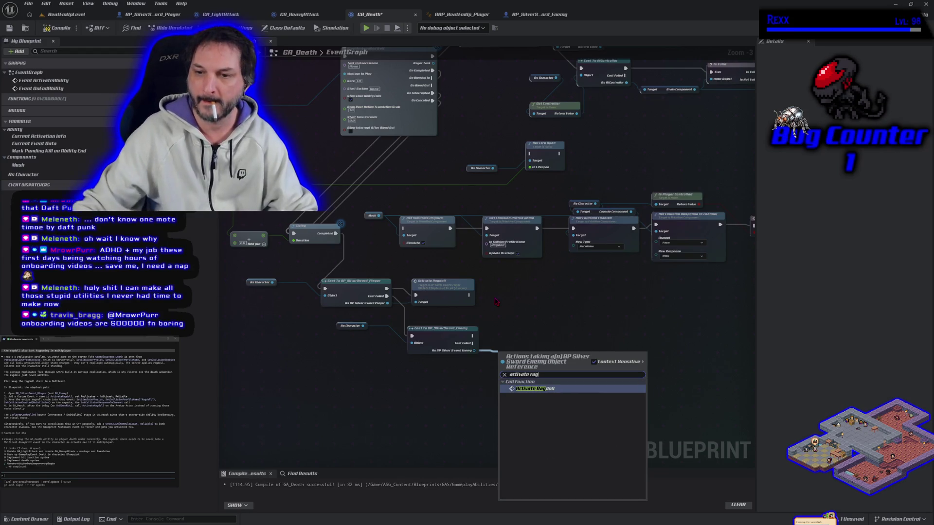
left_click(549, 389)
left_click_drag(527, 336, 527, 332)
left_click(57, 28)
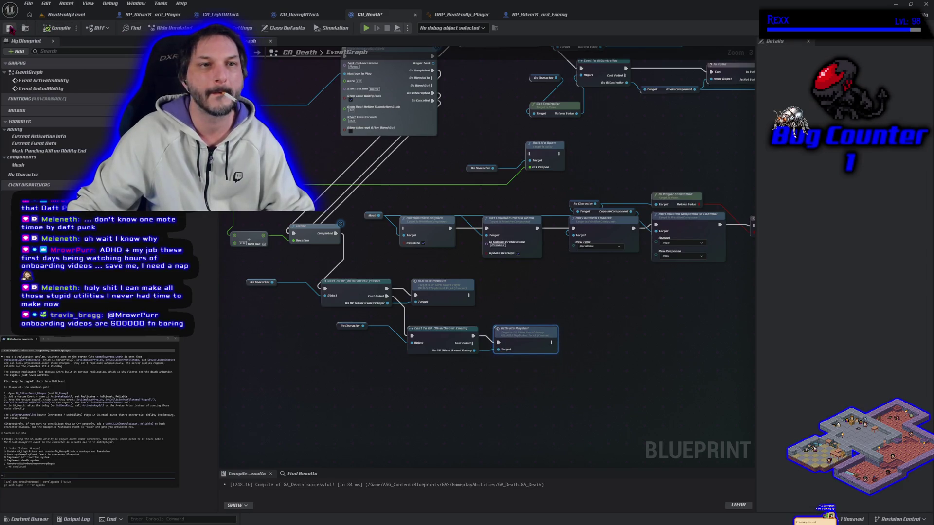
left_click(58, 14)
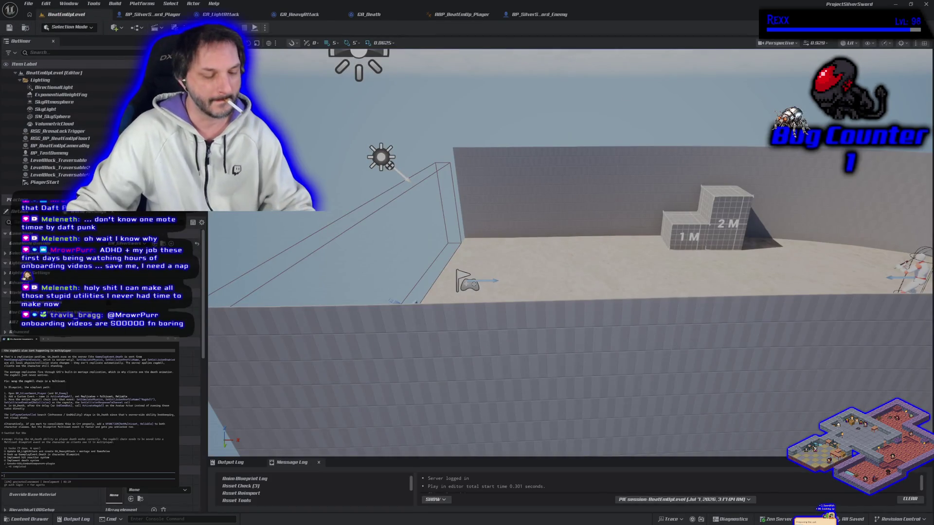
key("alt+p")
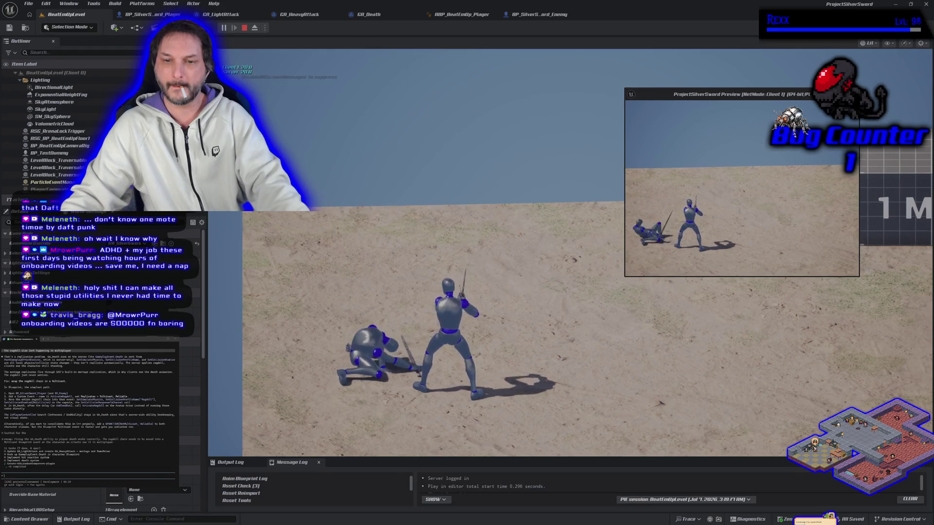
key("d")
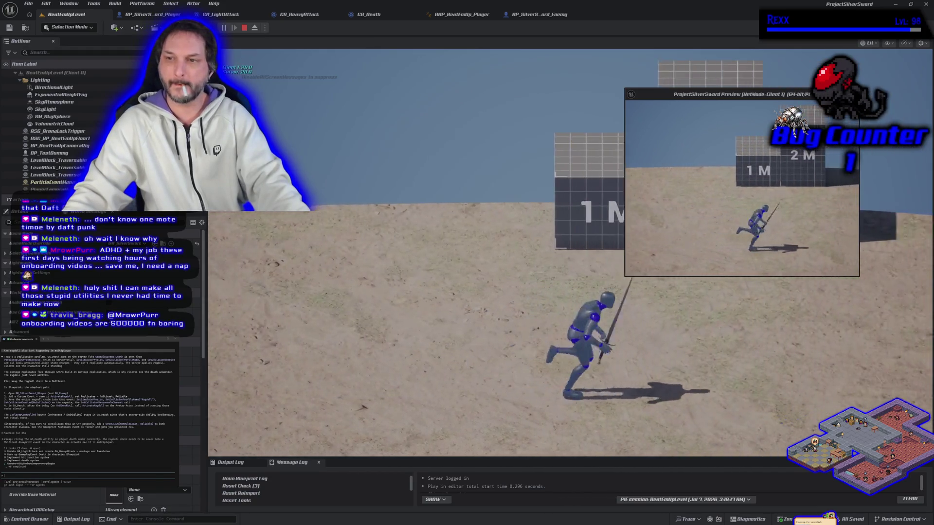
key("d")
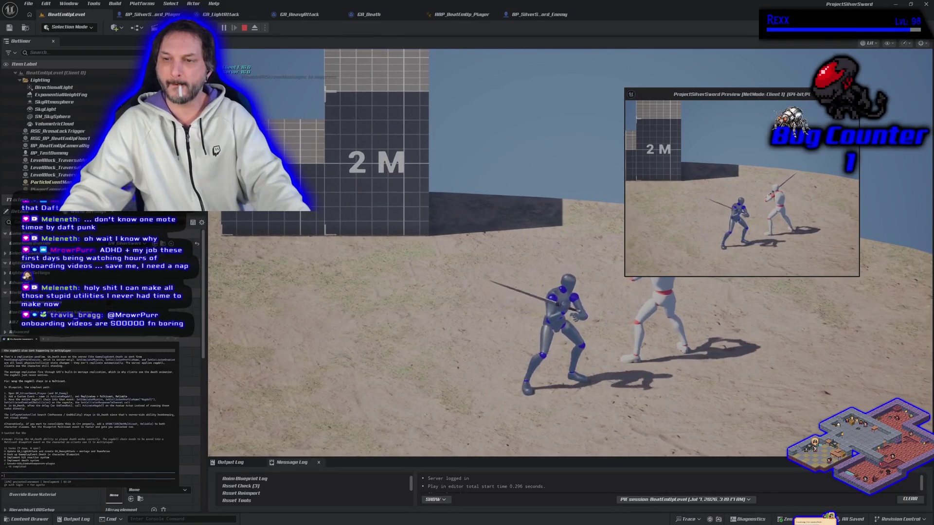
key("d")
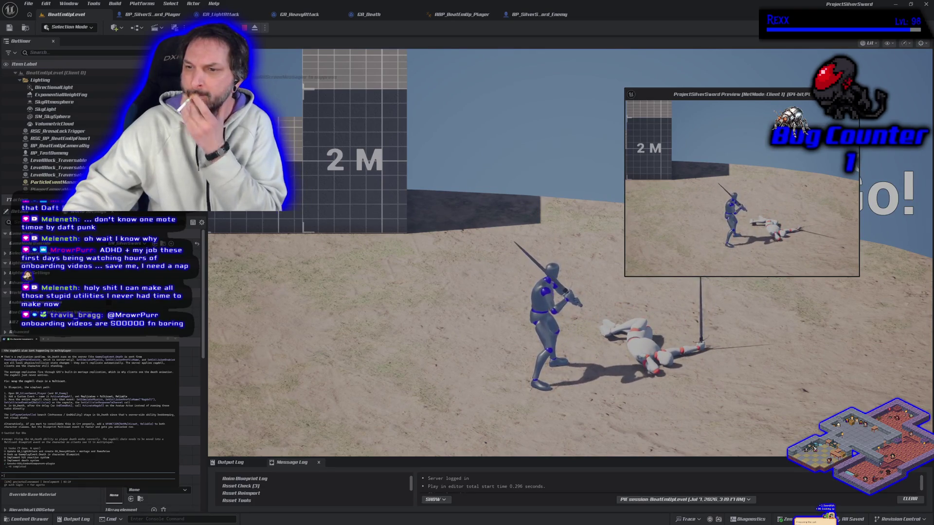
key("Escape")
left_click_drag(530, 238, 531, 238)
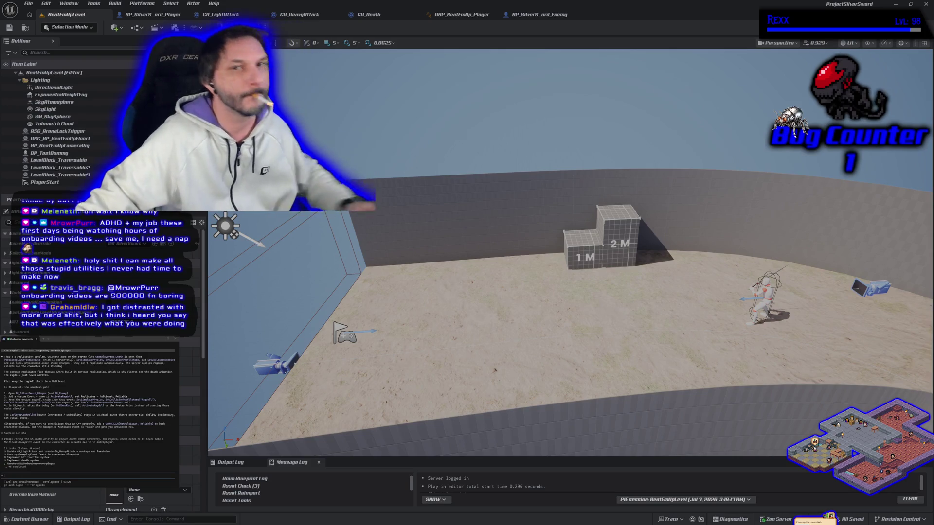
left_click(379, 14)
Move End Ability beside the Activate Ragdoll nodes and duplicate it.
scroll(408, 434, "down", 1)
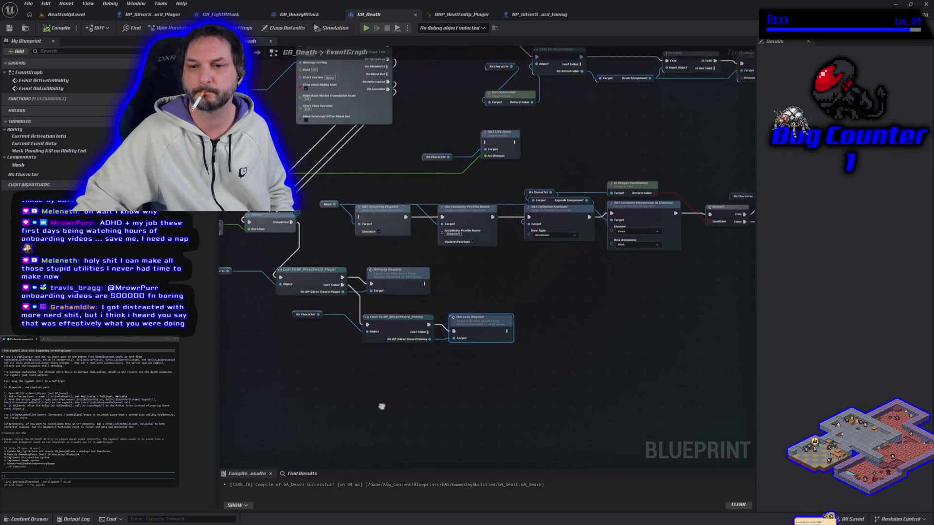
mouse_move(318, 256)
left_mouse_down()
mouse_move(272, 257)
mouse_move(735, 287)
mouse_move(625, 301)
mouse_move(618, 293)
left_mouse_up()
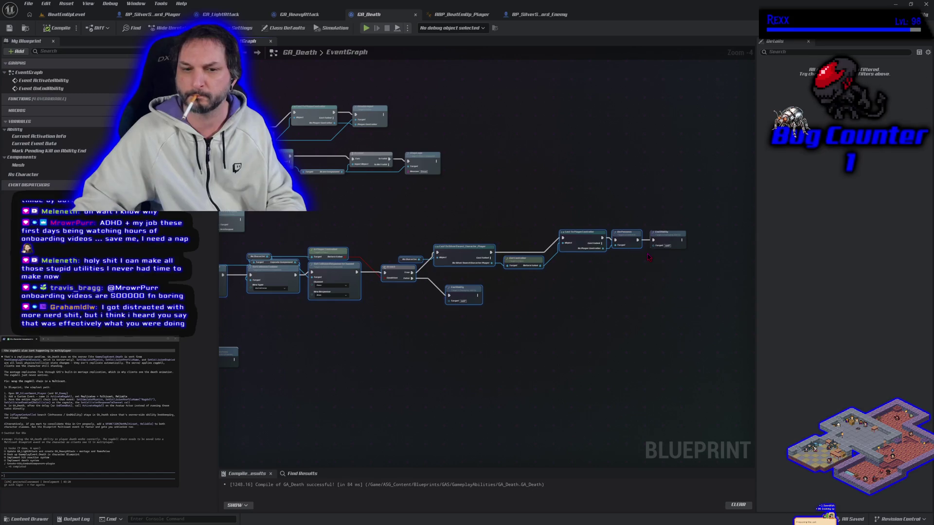
left_click_drag(557, 355, 628, 352)
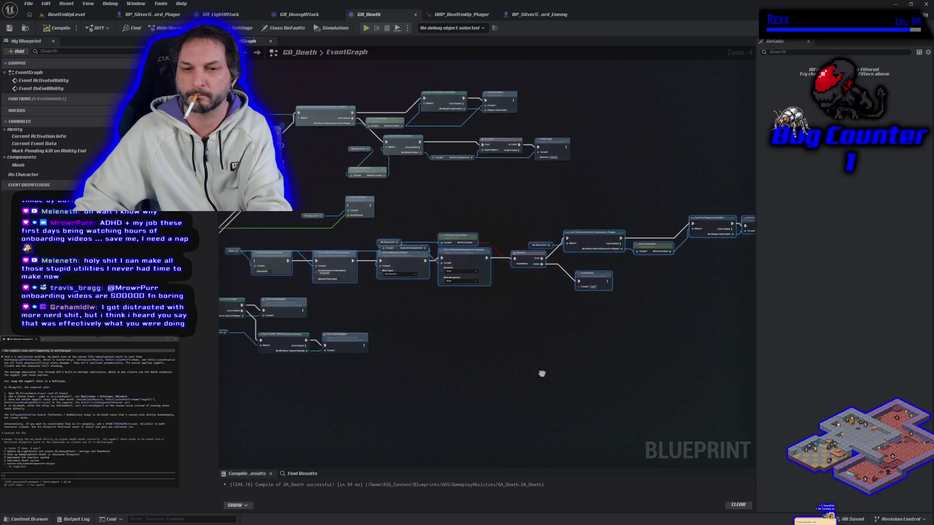
key("Delete")
left_click_drag(616, 375, 505, 226)
mouse_move(624, 197)
left_mouse_down()
mouse_move(263, 311)
mouse_move(506, 314)
mouse_move(525, 296)
mouse_move(498, 295)
left_mouse_up()
scroll(472, 341, "up", 2)
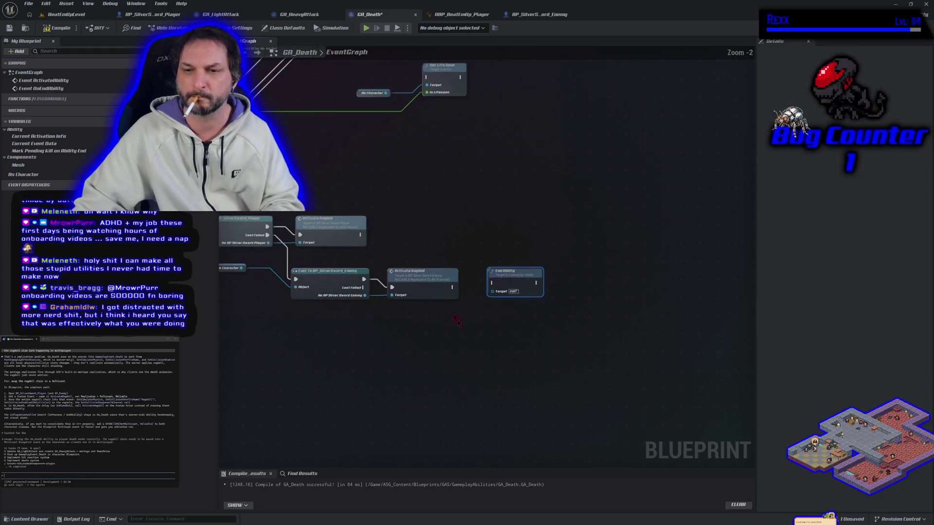
key("ctrl+v")
Wire both Activate Ragdoll calls into End Ability nodes, then compile and save GA_Death.
mouse_move(361, 235)
left_mouse_down()
mouse_move(389, 248)
mouse_move(440, 243)
mouse_move(437, 228)
left_mouse_up()
left_click_drag(453, 287, 492, 283)
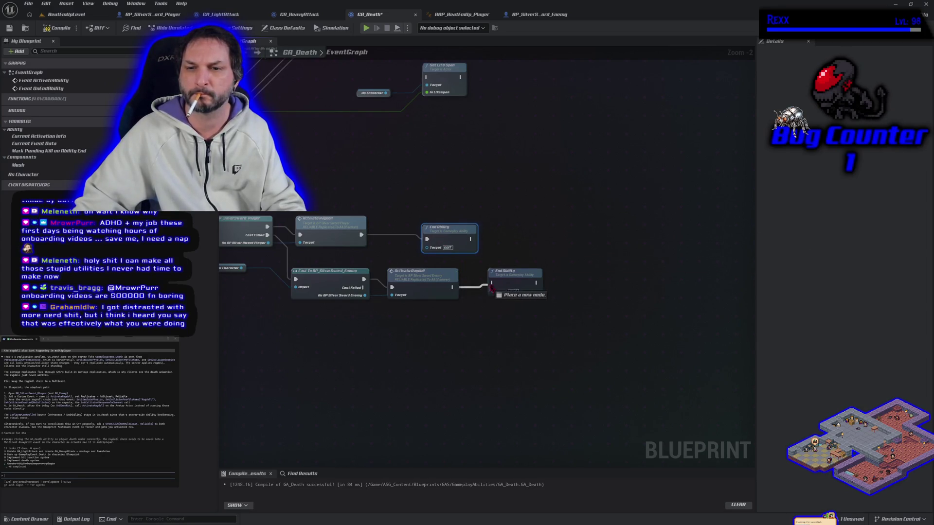
left_click(59, 28)
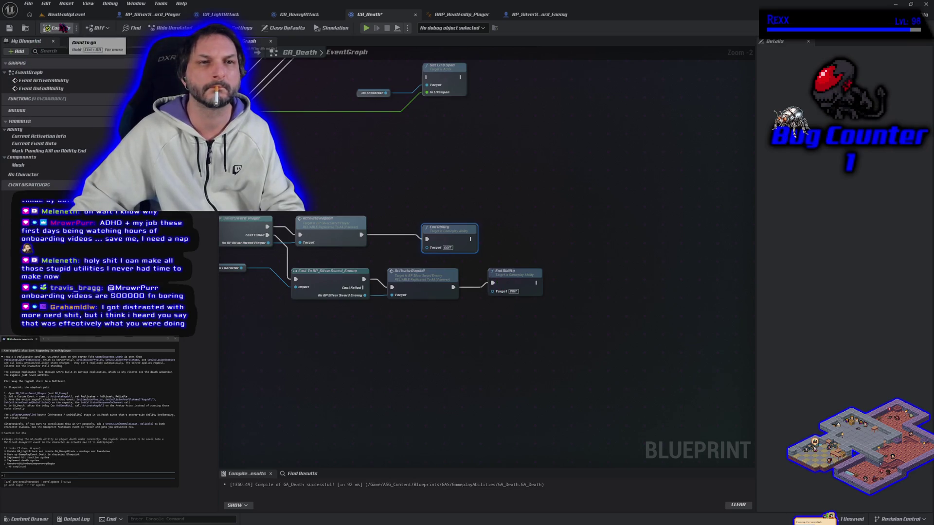
left_click(28, 3)
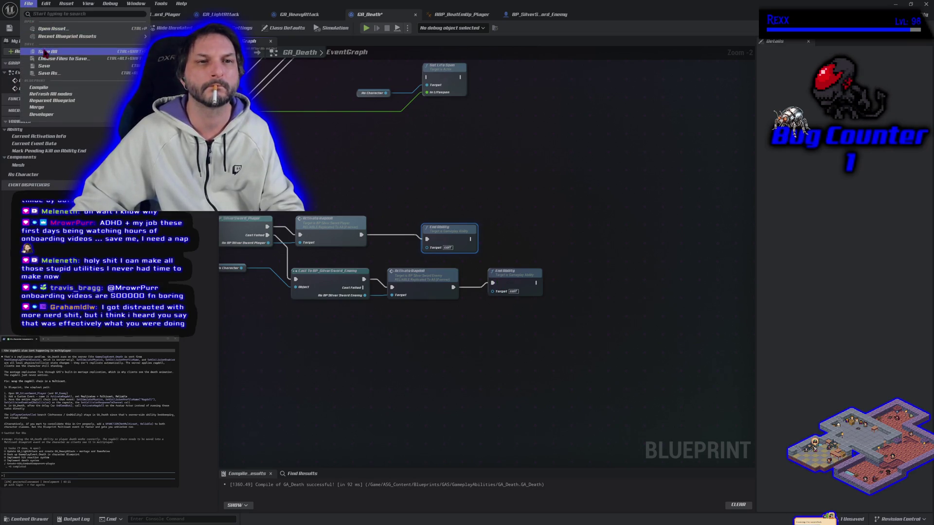
left_click(44, 54)
left_click_drag(317, 163, 637, 200)
left_click_drag(529, 237, 420, 272)
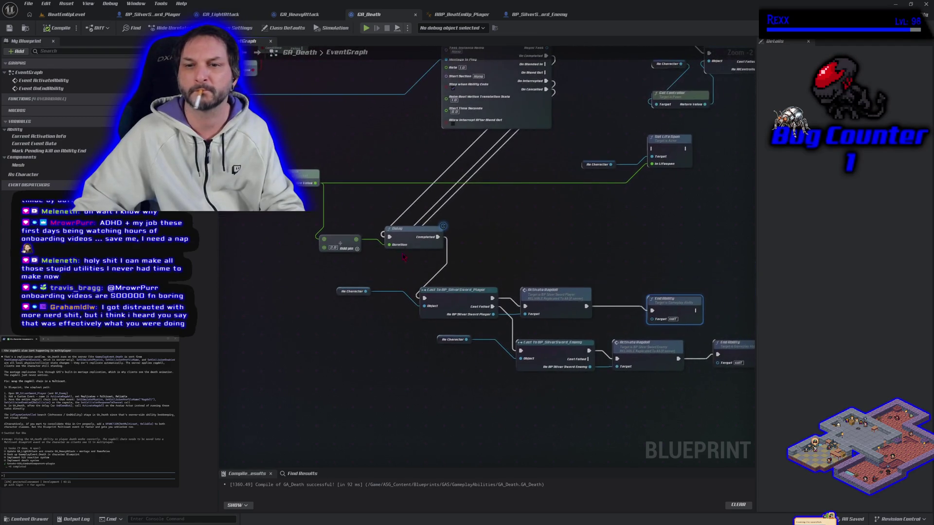
Add a new Delay node fed by the montage outputs and completing into the player cast.
left_click_drag(432, 347, 440, 382)
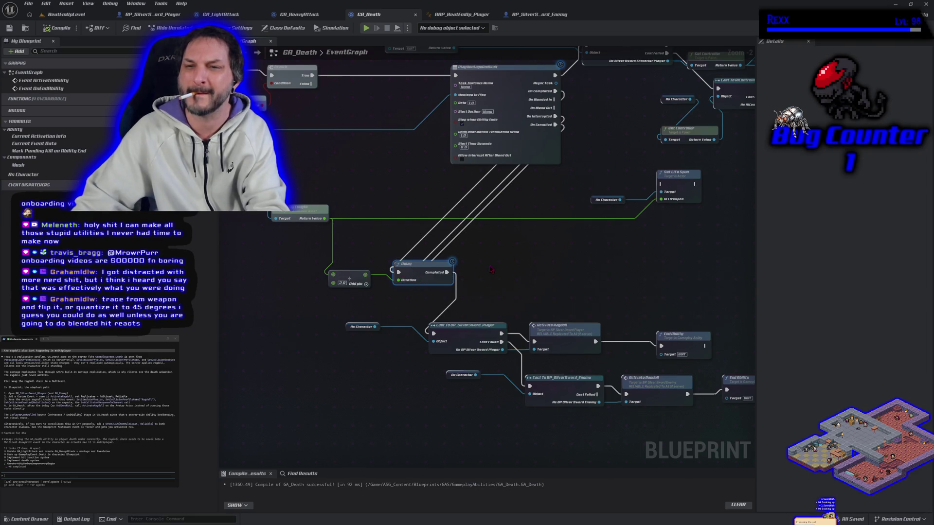
right_click(491, 269)
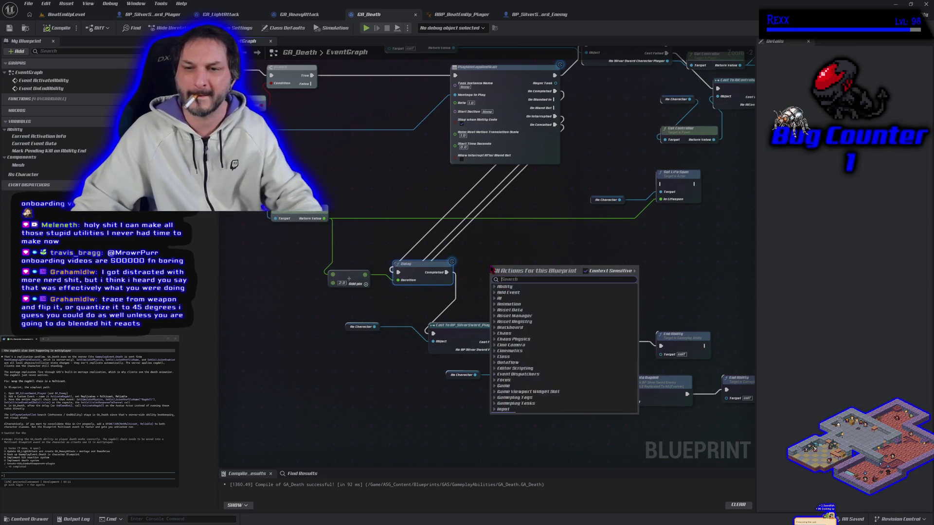
type("delay")
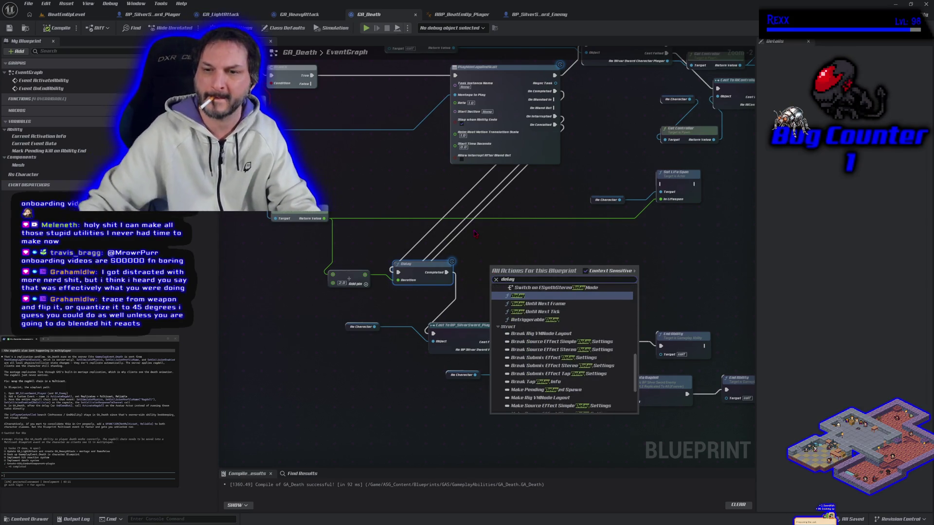
left_click(543, 298)
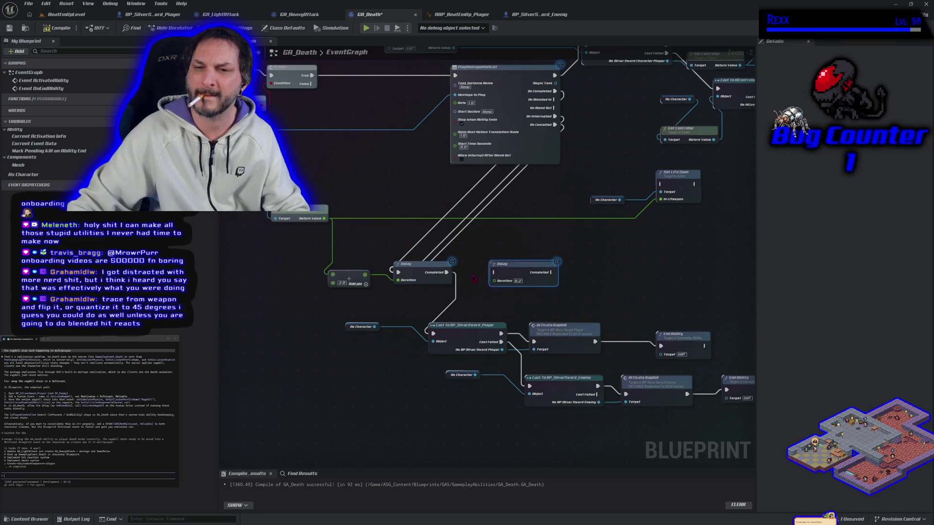
mouse_move(446, 273)
left_mouse_down()
mouse_move(506, 292)
mouse_move(559, 273)
left_mouse_up()
left_click_drag(398, 273, 494, 274)
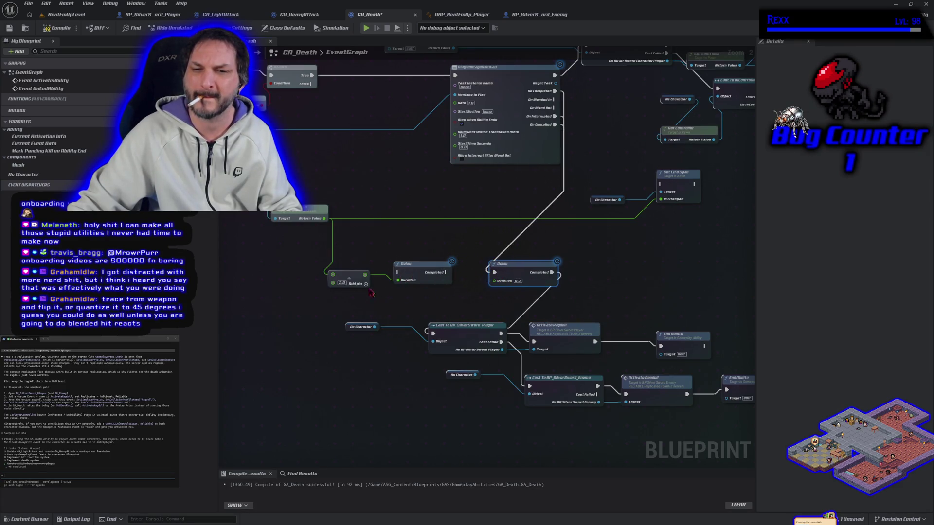
Delete the old Delay node, then compile and save GA_Death.
left_click(399, 281, "ctrl")
left_click_drag(398, 281, 503, 280)
left_click_drag(432, 269, 424, 242)
key("Delete")
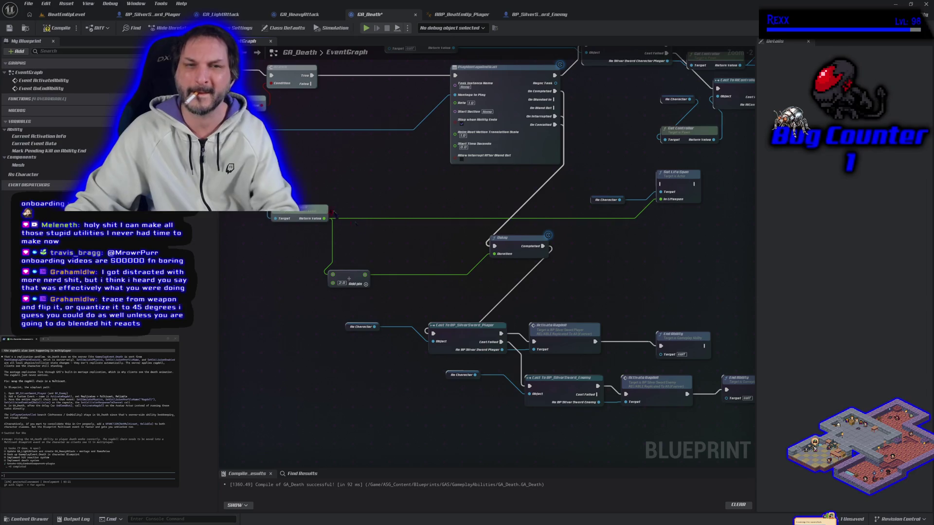
left_click(56, 27)
left_click(10, 28)
mouse_move(370, 273)
left_mouse_down()
mouse_move(501, 327)
mouse_move(640, 348)
mouse_move(611, 349)
left_mouse_up()
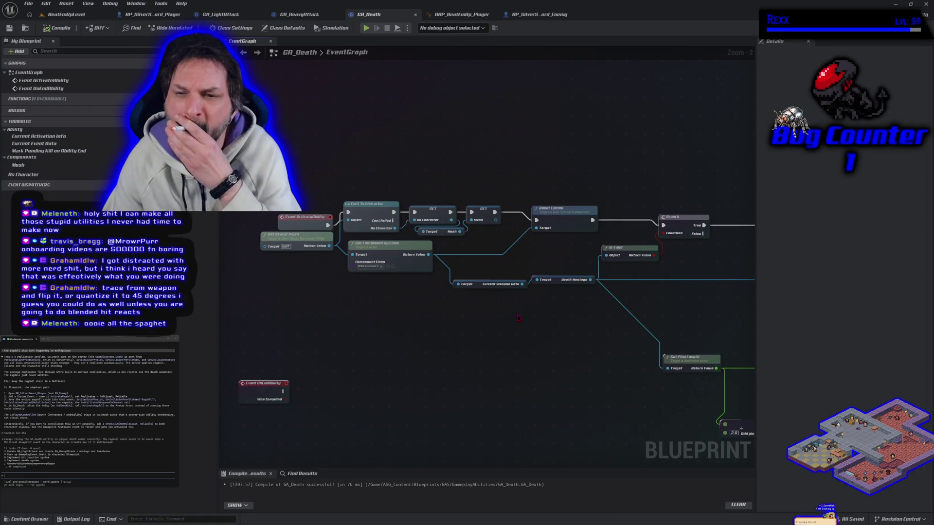
Play-test with Alt+P, watch a character die and ragdoll, then stop the session.
mouse_move(566, 358)
left_mouse_down()
mouse_move(428, 349)
mouse_move(308, 292)
mouse_move(252, 278)
mouse_move(230, 229)
left_mouse_up()
key("alt+p")
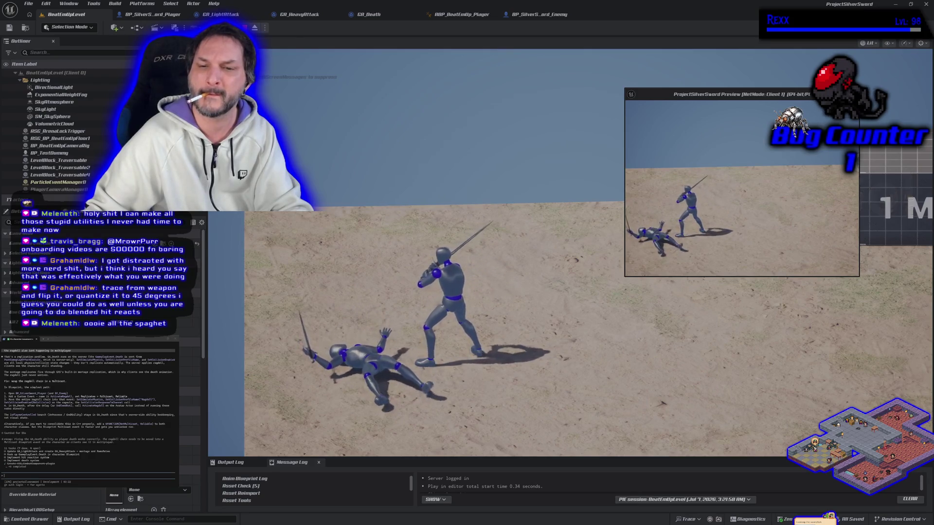
key("Escape")
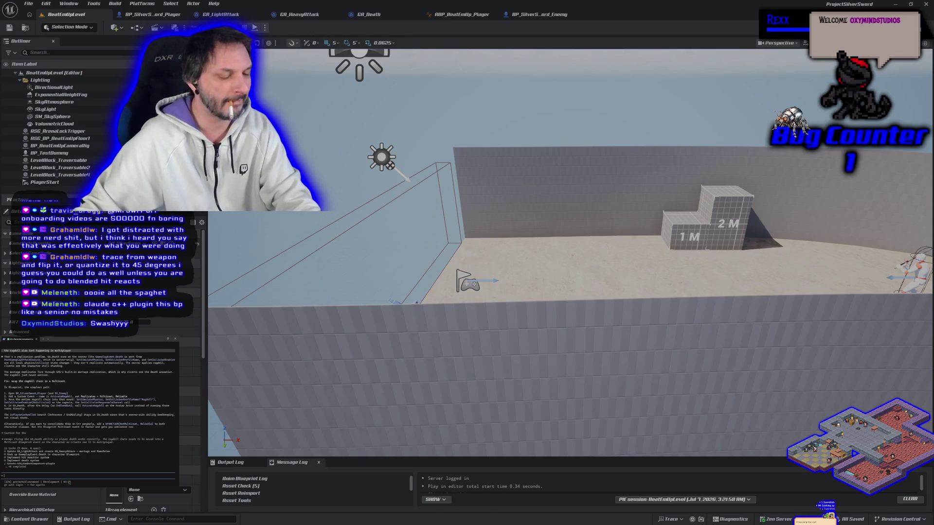
Ask the AI assistant how to ragdoll on death, choosing the anim notify approach, then return to GA_Death.
type("ragdoll")
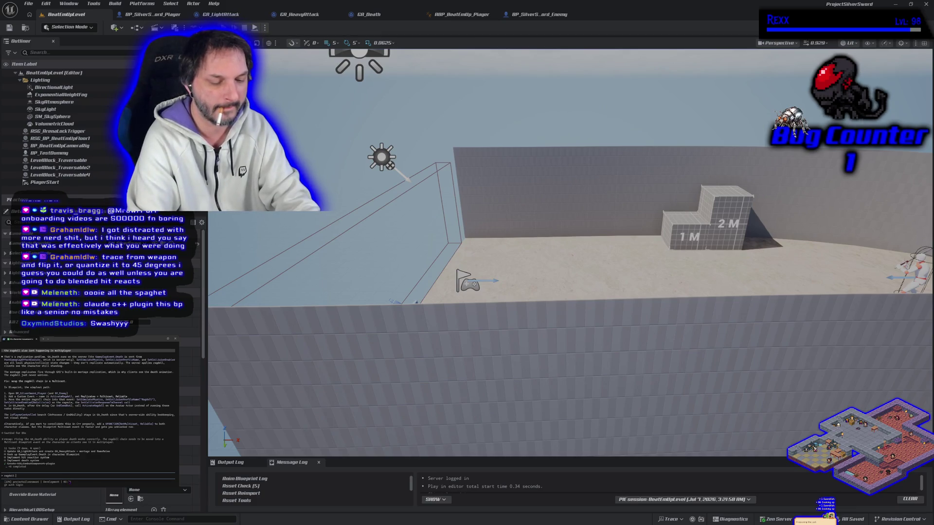
type(".")
type("no d")
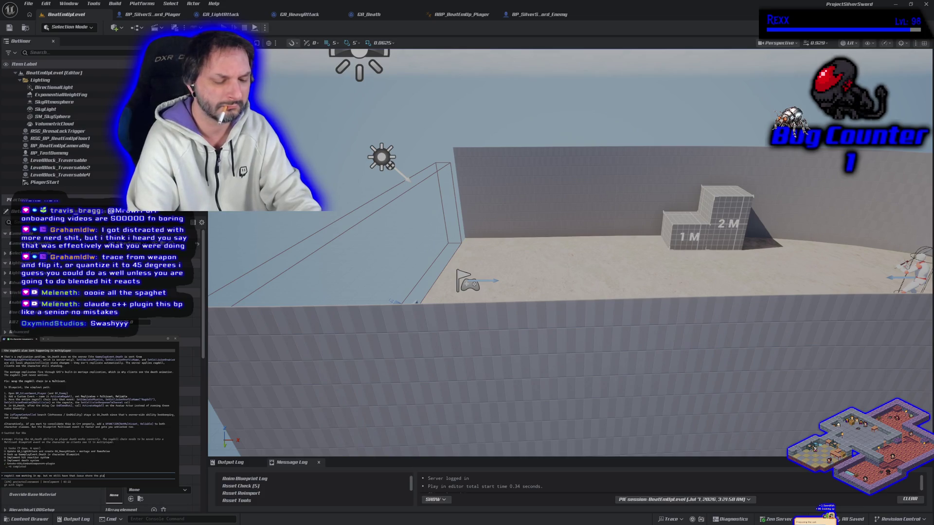
type("death doesnt go ragdoll until after the standing back on their f")
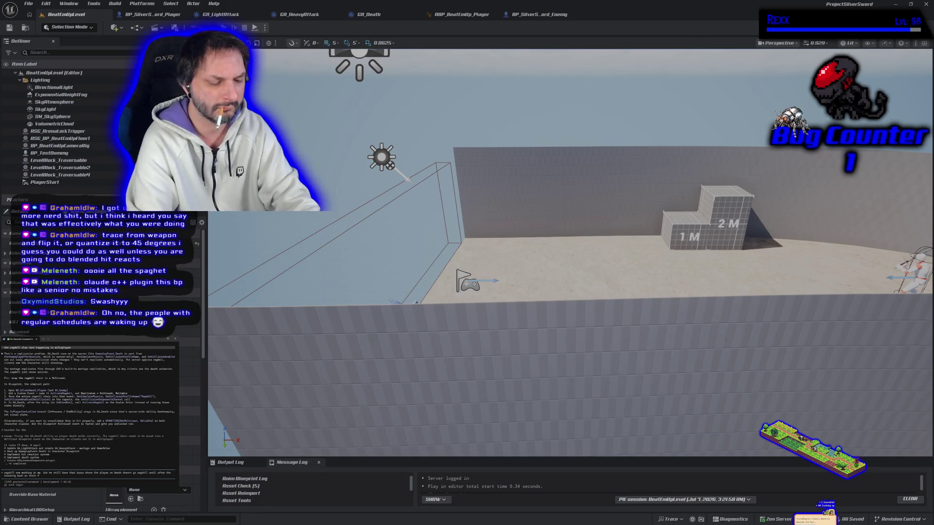
type("eet. they have the same montage as the")
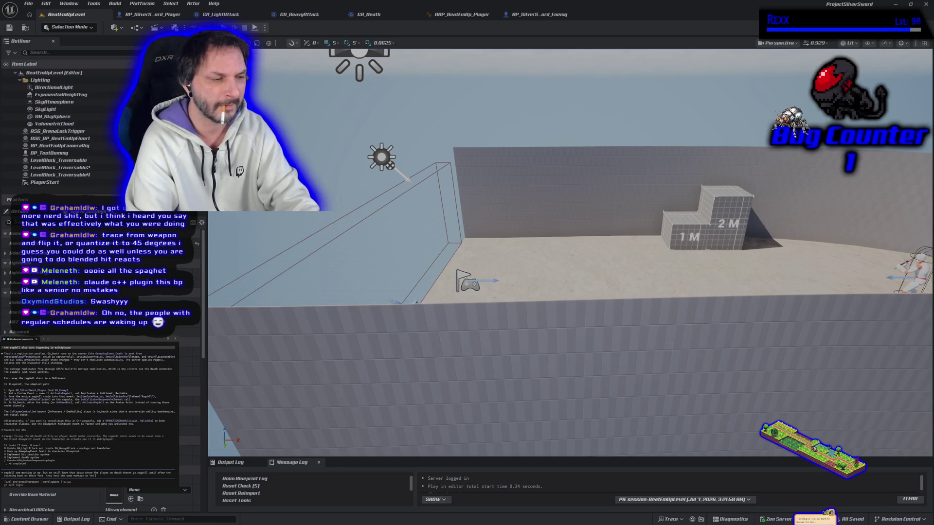
type("nemy but the enemy ragdolls mid montage as desired")
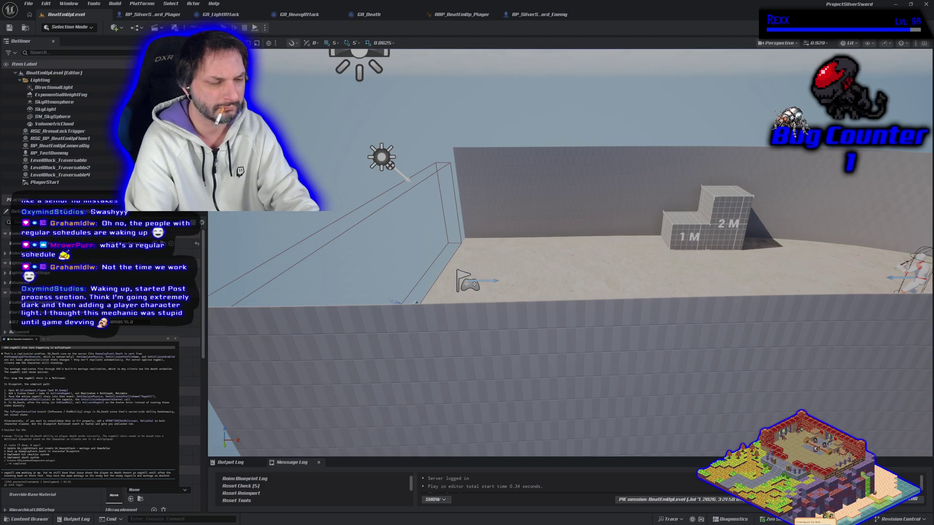
key("Return")
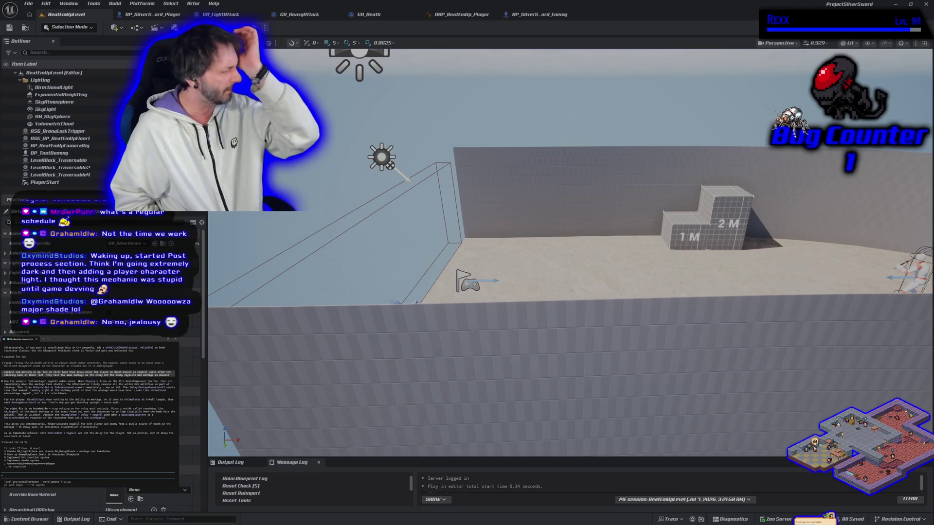
key("Return")
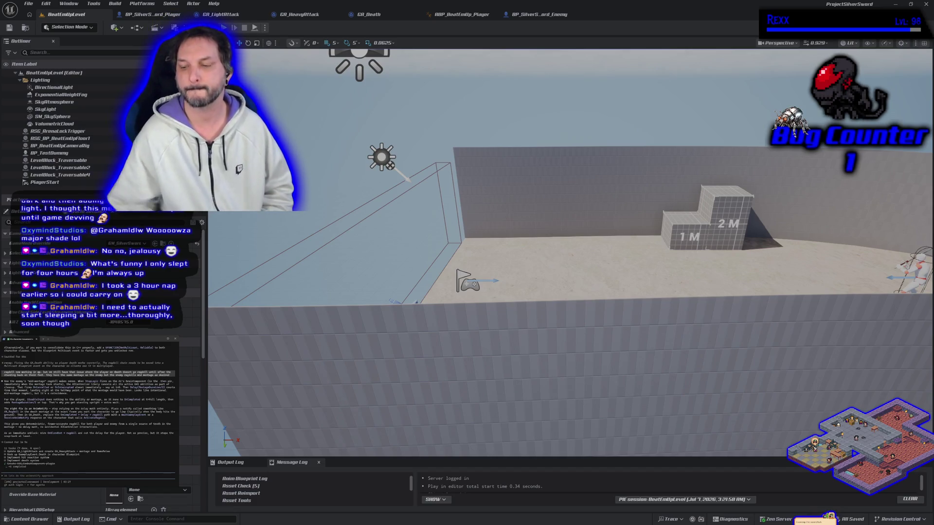
left_click(370, 15)
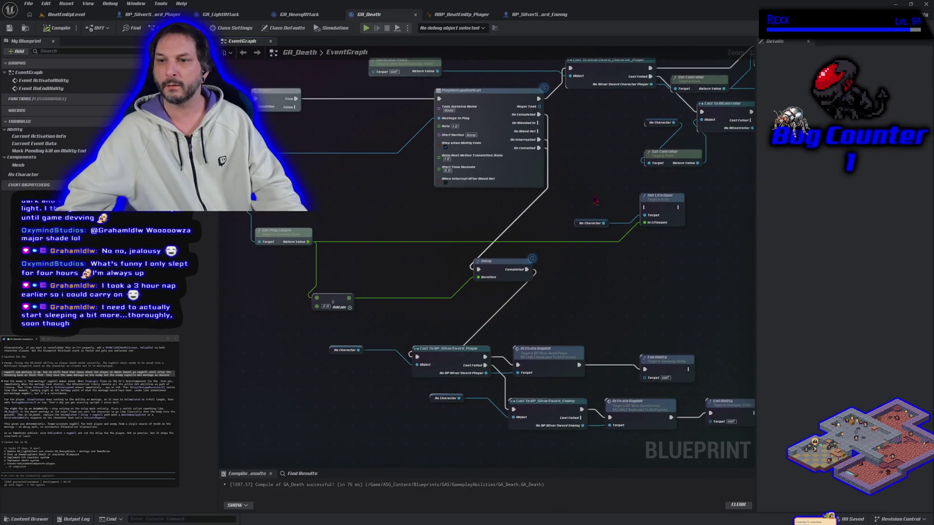
Delete the Set Life Span, As Character, Delay, Get Play Length and array nodes from GA_Death.
key("Delete")
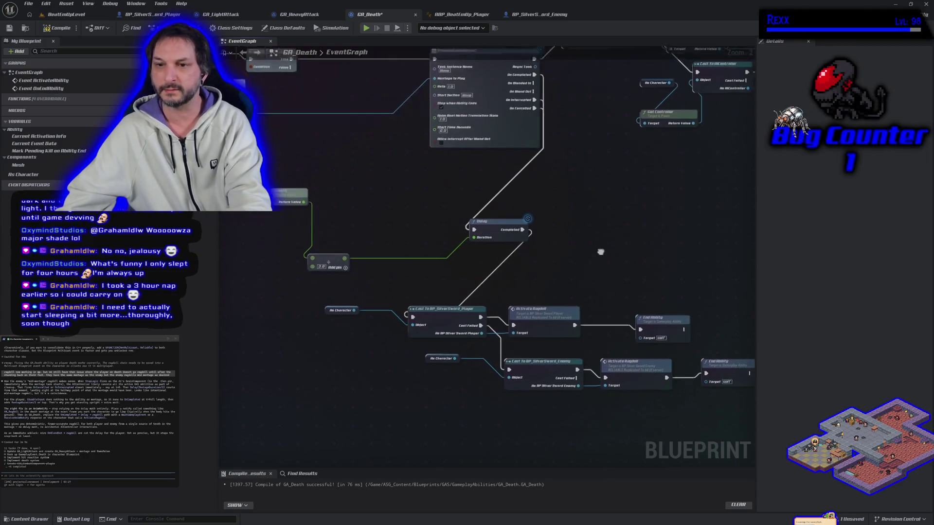
left_click(491, 205)
key("Delete")
left_click_drag(371, 270, 451, 298)
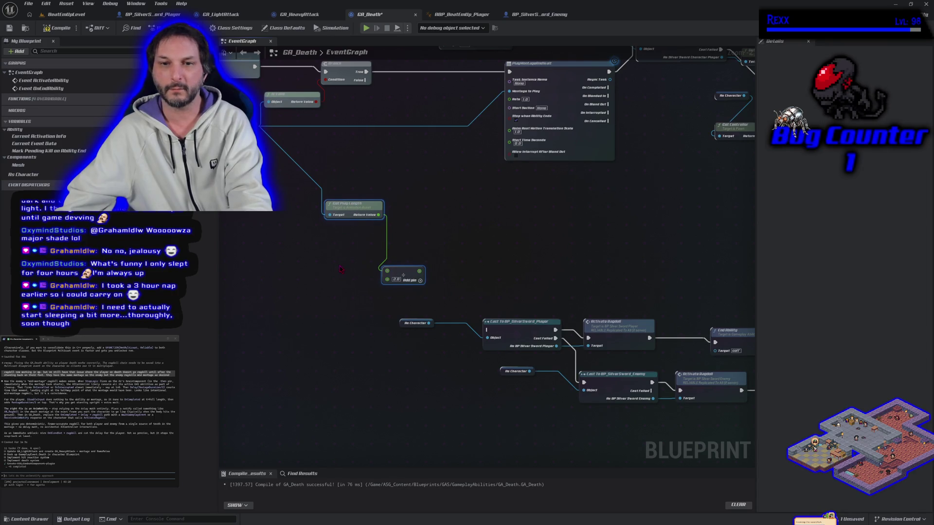
key("Delete")
mouse_move(341, 269)
left_mouse_down()
mouse_move(364, 212)
mouse_move(381, 285)
left_mouse_up()
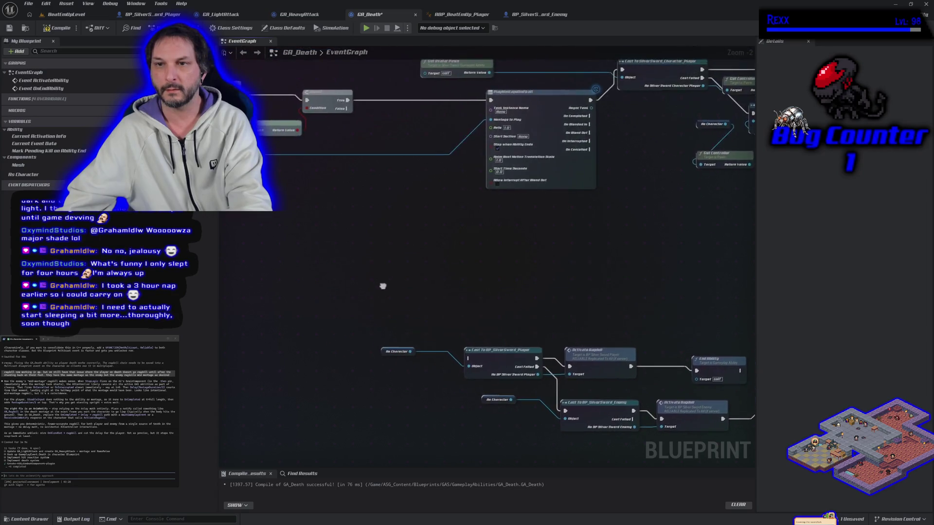
Wire PlayMontage's On Completed, On Interrupted and On Cancelled outputs to End Ability.
mouse_move(578, 347)
left_mouse_down()
mouse_move(516, 249)
mouse_move(499, 174)
mouse_move(512, 158)
left_mouse_up()
left_click_drag(465, 91, 510, 175)
left_click_drag(466, 116, 509, 175)
left_click_drag(465, 124, 510, 174)
Remove the old cast and Activate Ragdoll nodes from the GA_Death graph.
left_click_drag(296, 243, 531, 388)
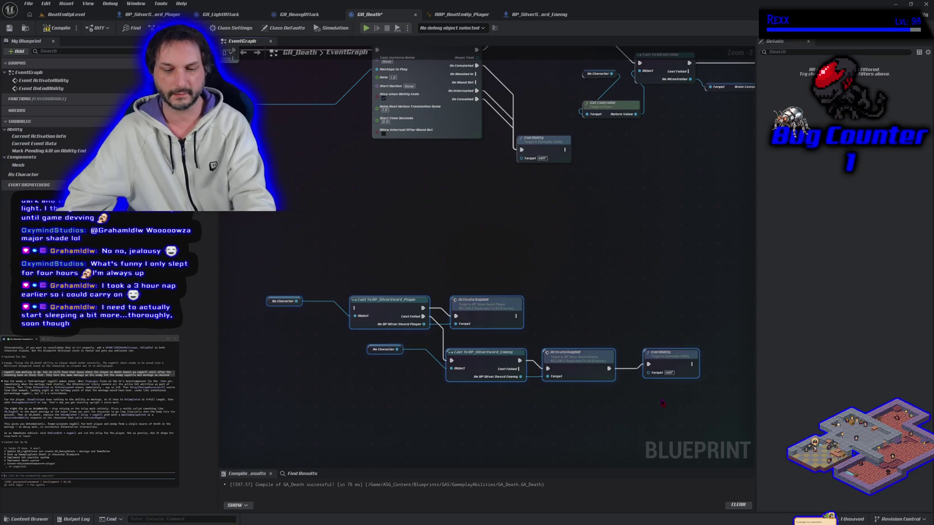
key("Delete")
mouse_move(575, 232)
left_mouse_down()
mouse_move(496, 350)
mouse_move(475, 359)
left_mouse_up()
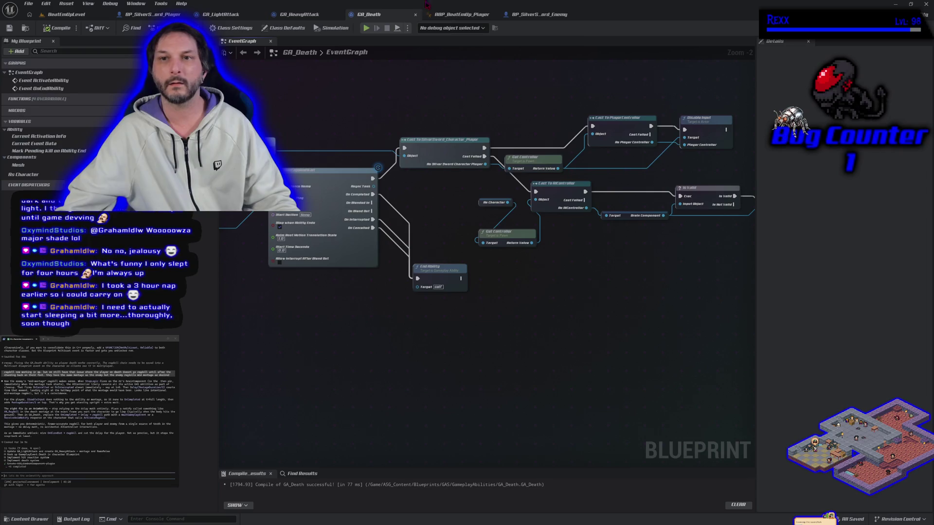
left_click(452, 21)
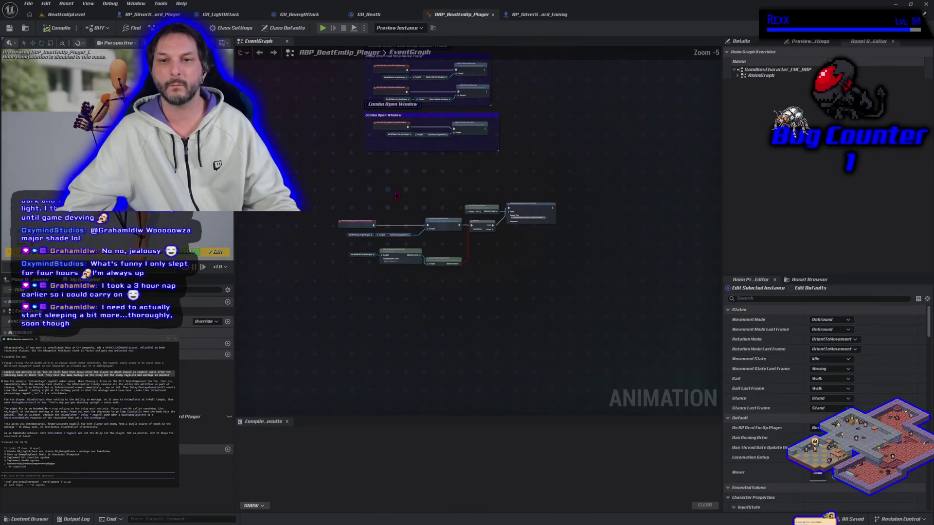
scroll(386, 204, "up", 1)
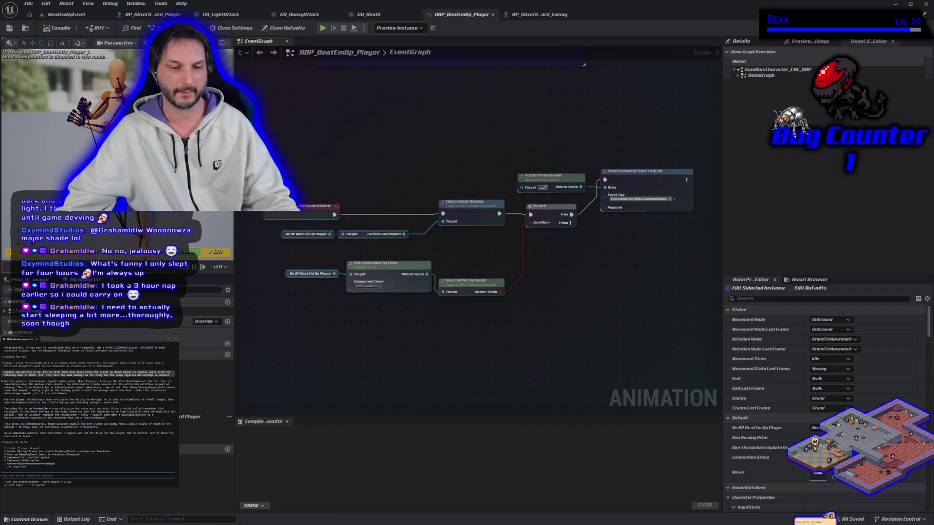
key("ctrl+space")
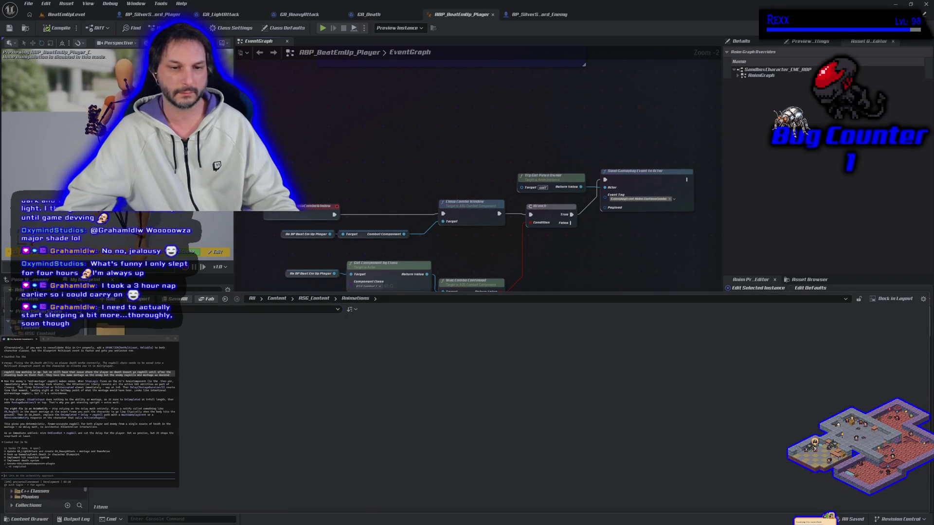
left_click(187, 364)
double_click(187, 364)
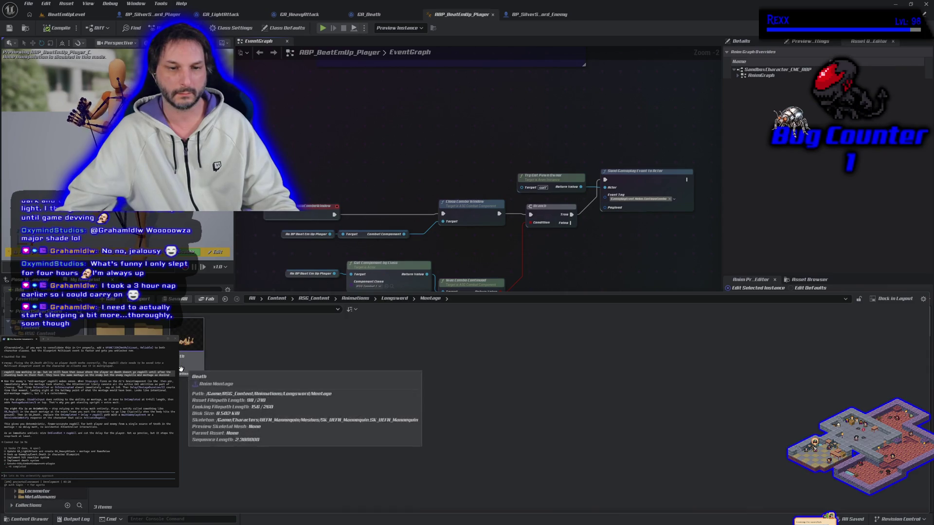
double_click(182, 369)
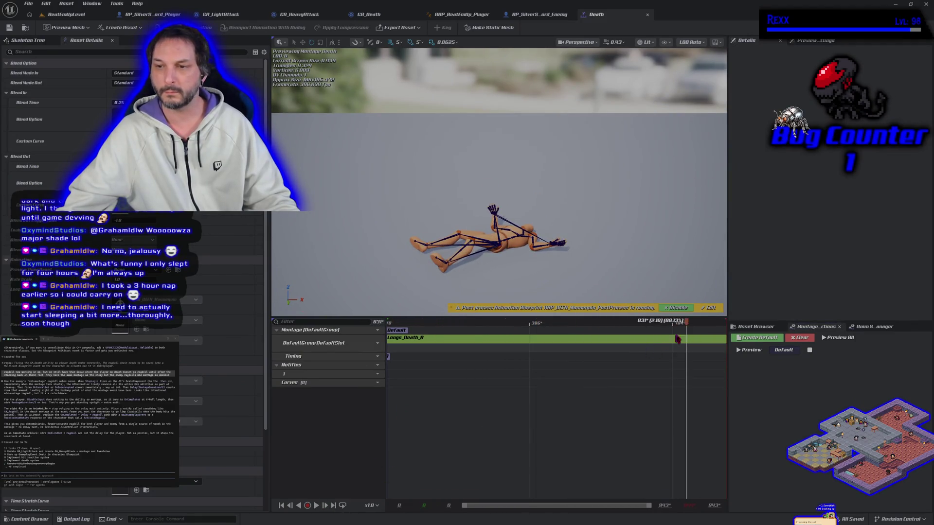
mouse_move(689, 323)
left_mouse_down()
mouse_move(380, 323)
mouse_move(526, 325)
mouse_move(542, 340)
mouse_move(628, 355)
mouse_move(586, 354)
mouse_move(648, 352)
mouse_move(531, 333)
mouse_move(568, 332)
left_mouse_up()
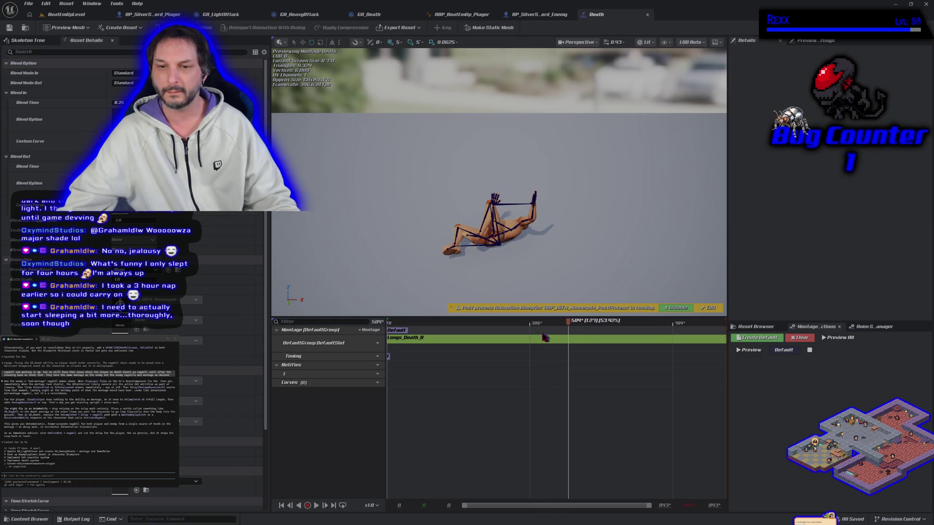
double_click(287, 375)
Rename the Death montage's notify track to Ragdoll and add a new ActivateRagdoll notify on it.
type("Ragdoll")
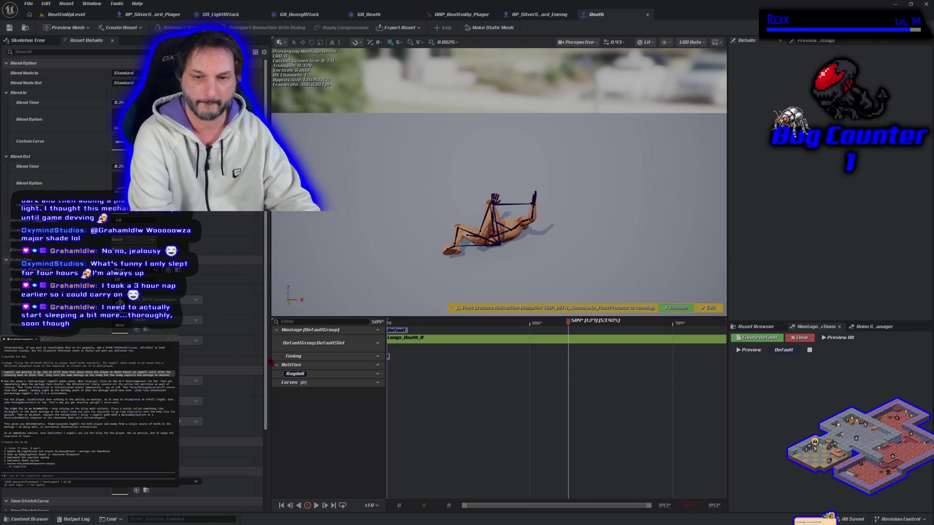
key("Return")
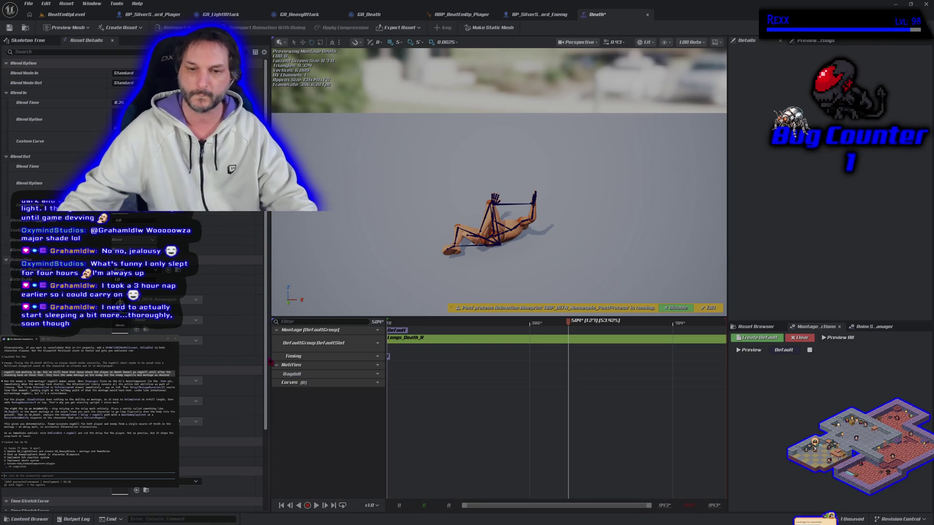
right_click(423, 380)
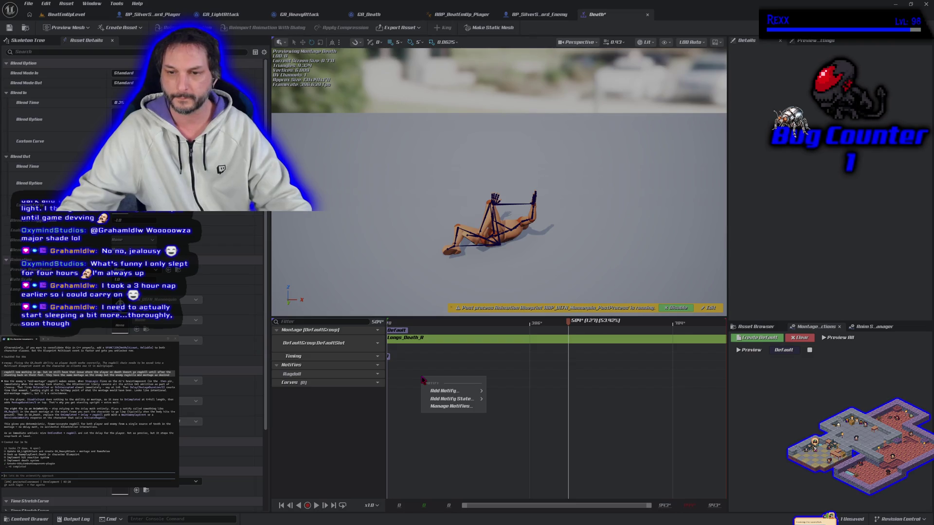
mouse_move(448, 392)
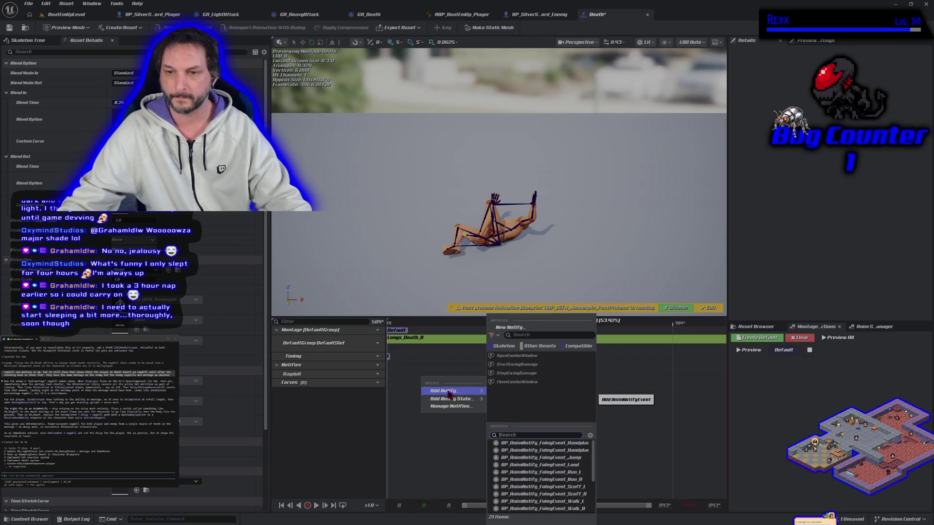
left_click(511, 328)
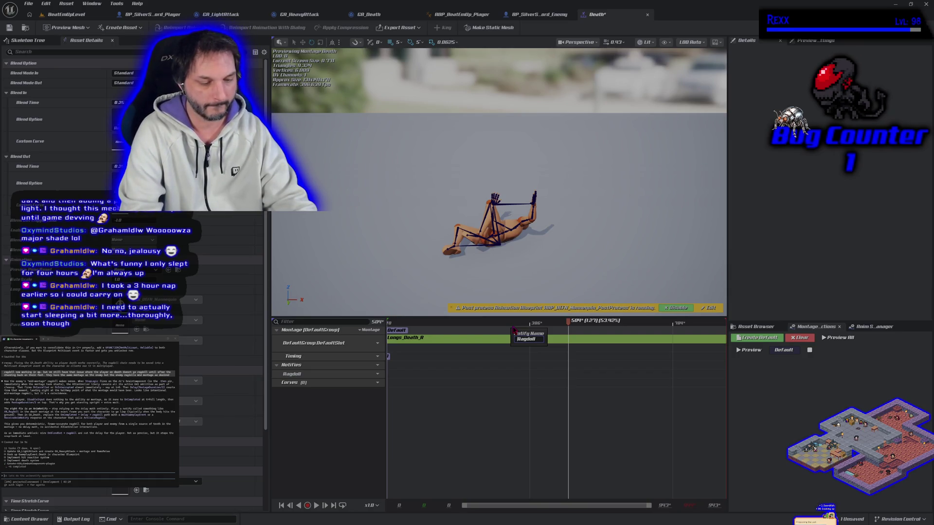
type("Anctivate")
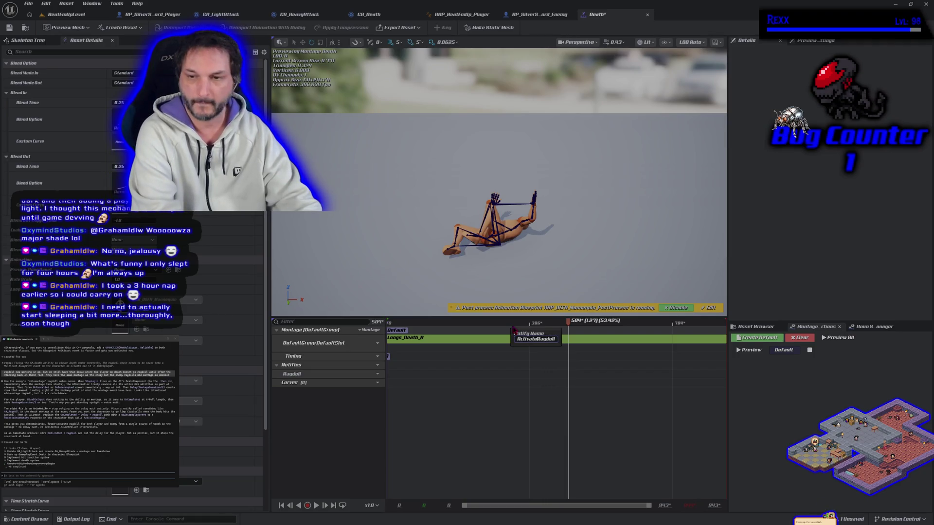
key("Return")
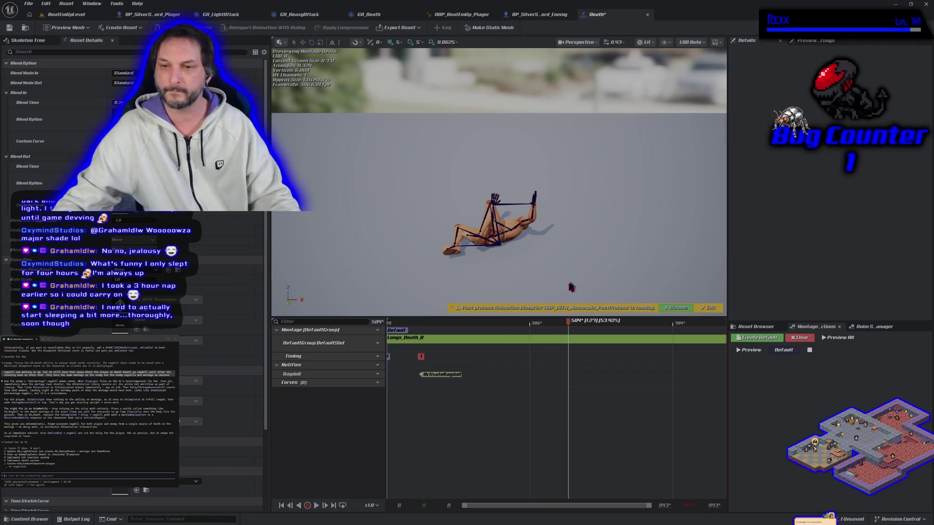
Save the Death montage and scrub around the ActivateRagdoll notify to check its timing.
mouse_move(567, 337)
left_mouse_down()
mouse_move(407, 341)
mouse_move(536, 340)
mouse_move(455, 341)
mouse_move(421, 355)
left_mouse_up()
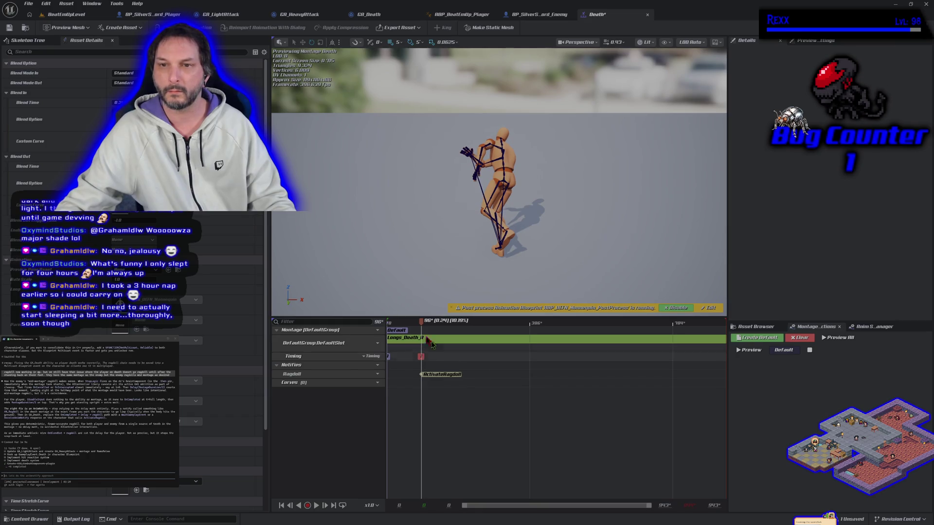
left_click(11, 28)
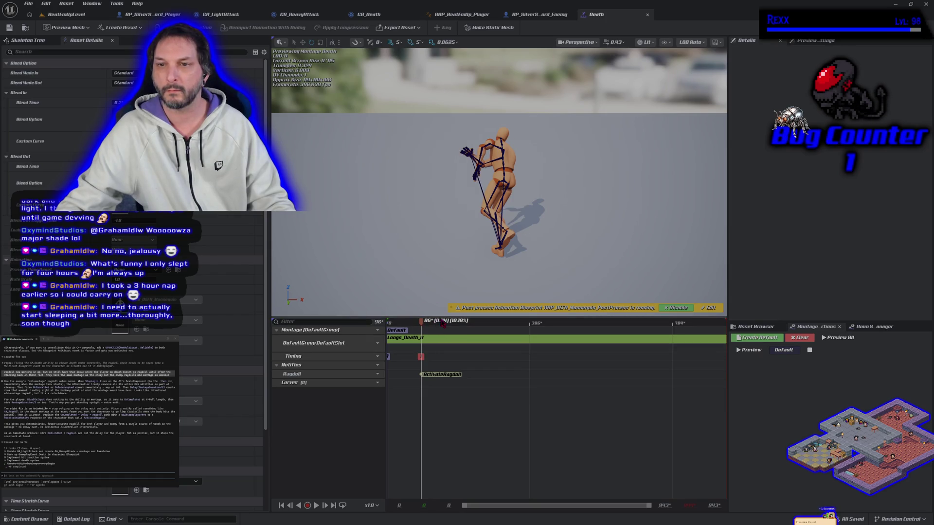
mouse_move(422, 325)
left_mouse_down()
mouse_move(747, 372)
mouse_move(628, 362)
mouse_move(422, 369)
left_mouse_up()
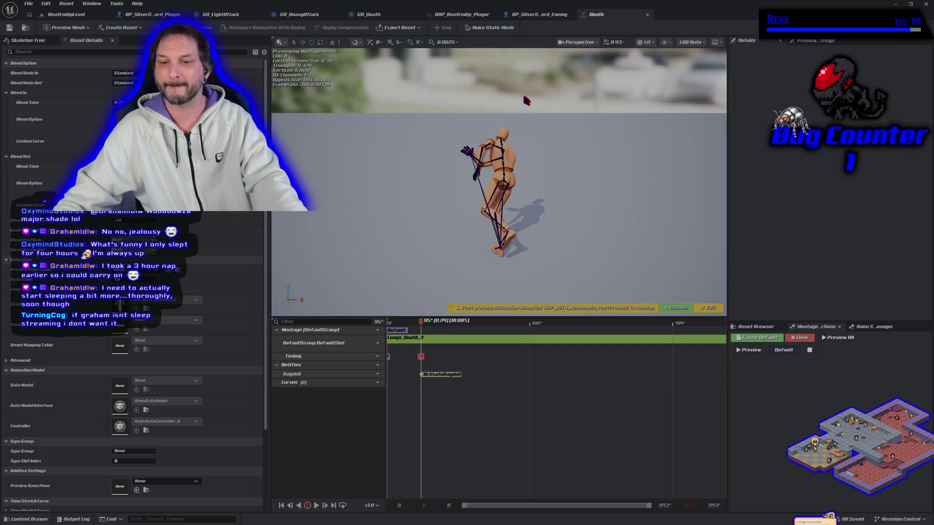
Add an AnimNotify_ActivateRagdoll event node to the ABP_BeatEmUp_Player event graph.
left_click(464, 16)
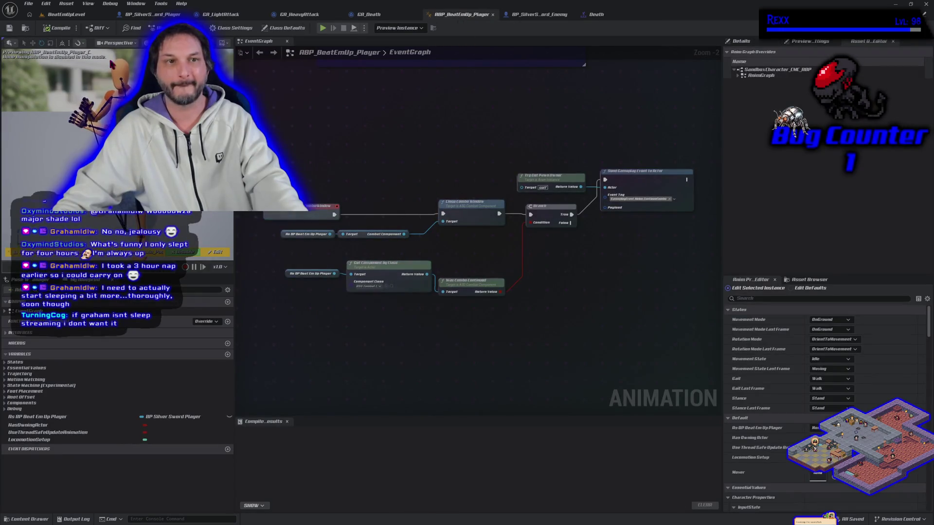
right_click(319, 334)
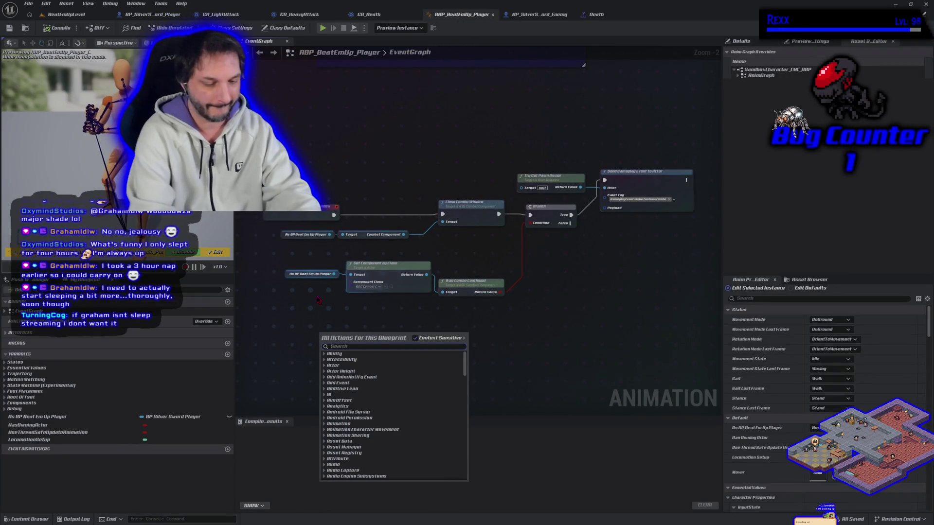
type("activate rtag")
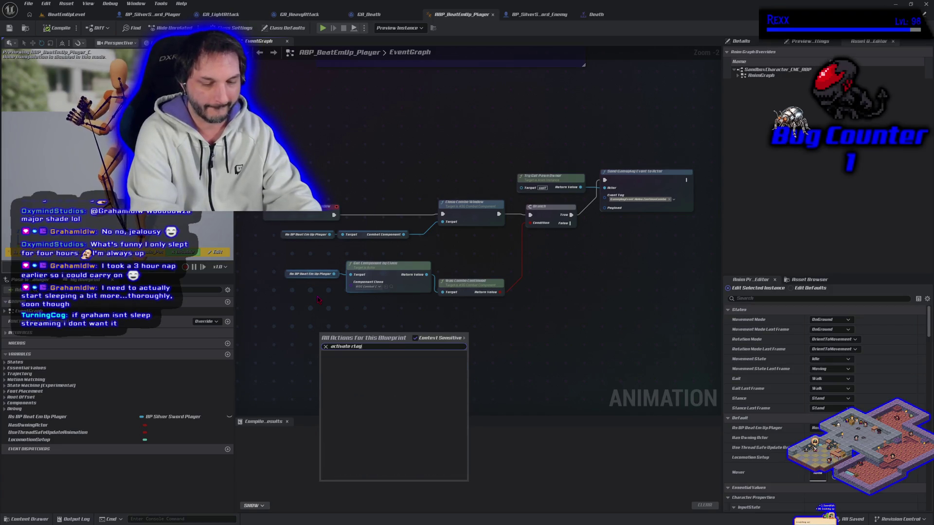
key("BackSpace")
key("BackSpace")
key("BackSpace")
type("a")
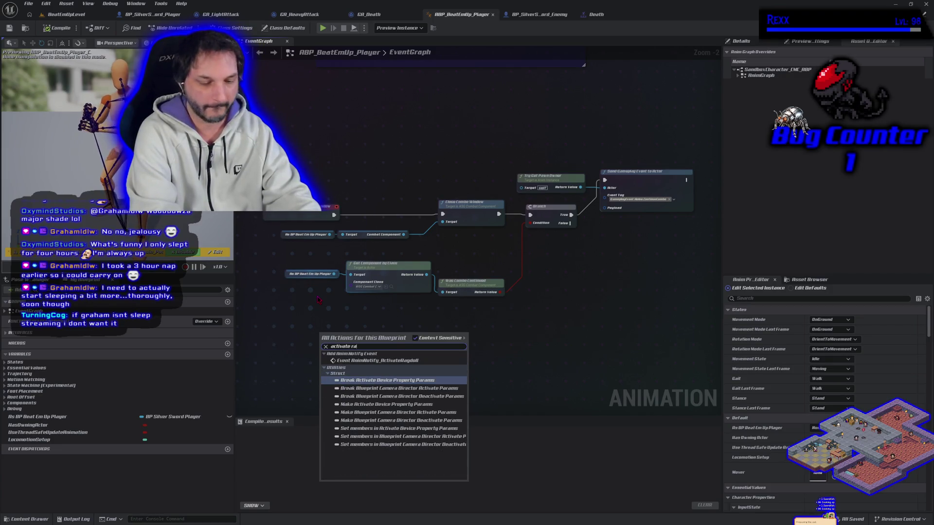
key("Up")
key("Up")
key("Up")
key("Return")
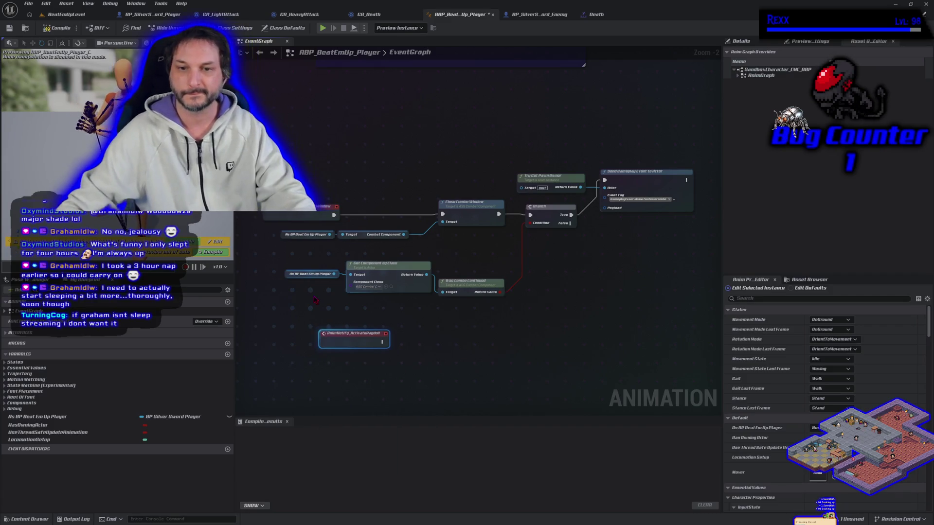
left_click(310, 285)
Copy the As BP Beat Em Up Player node and have the notify event call Activate Ragdoll on it.
left_click(333, 340)
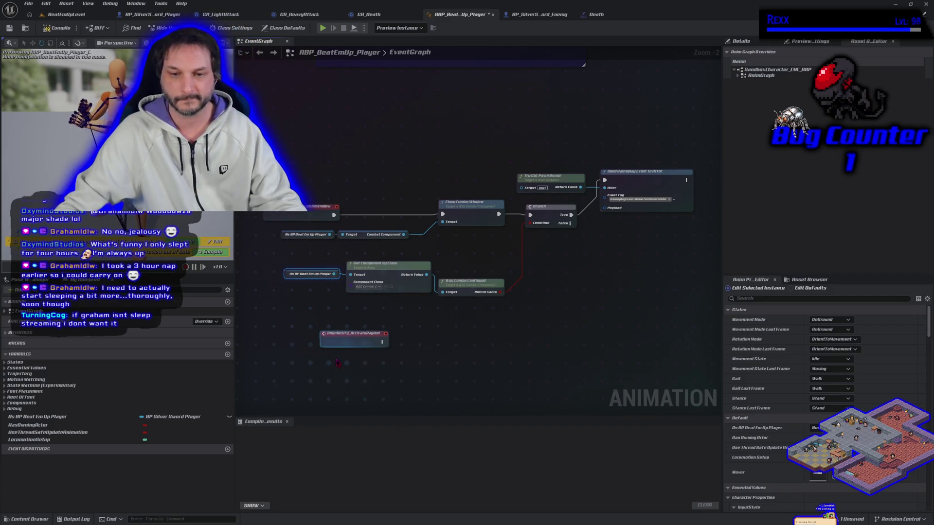
key("ctrl+c")
key("ctrl+v")
left_click_drag(387, 361, 410, 365)
type("activ")
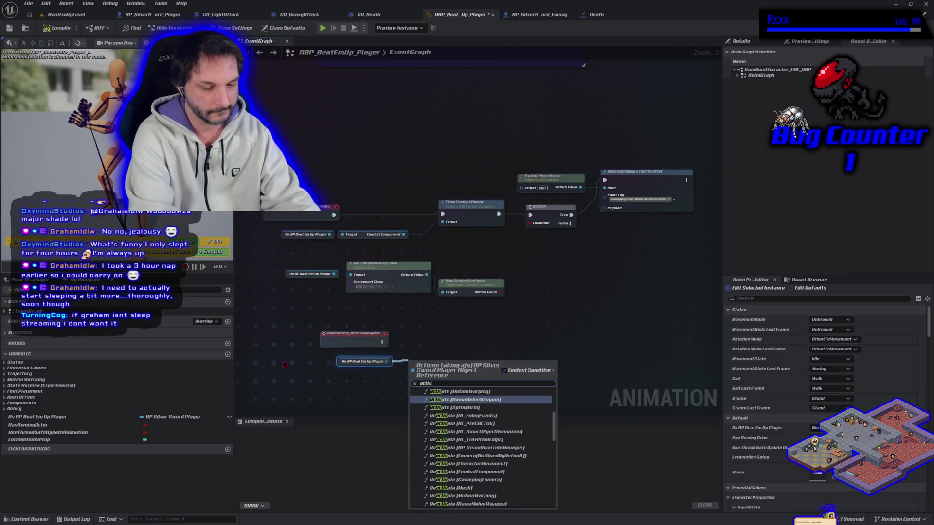
type("aterag")
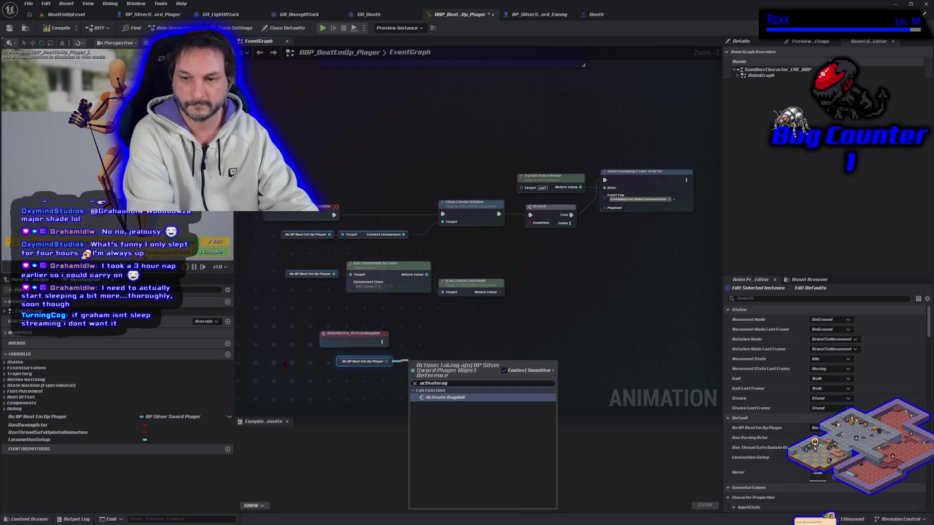
key("Return")
mouse_move(412, 379)
left_mouse_down()
mouse_move(377, 346)
mouse_move(412, 381)
mouse_move(416, 333)
left_mouse_up()
Compile the player animation blueprint and start a play-in-editor test with Alt+P.
left_click(53, 29)
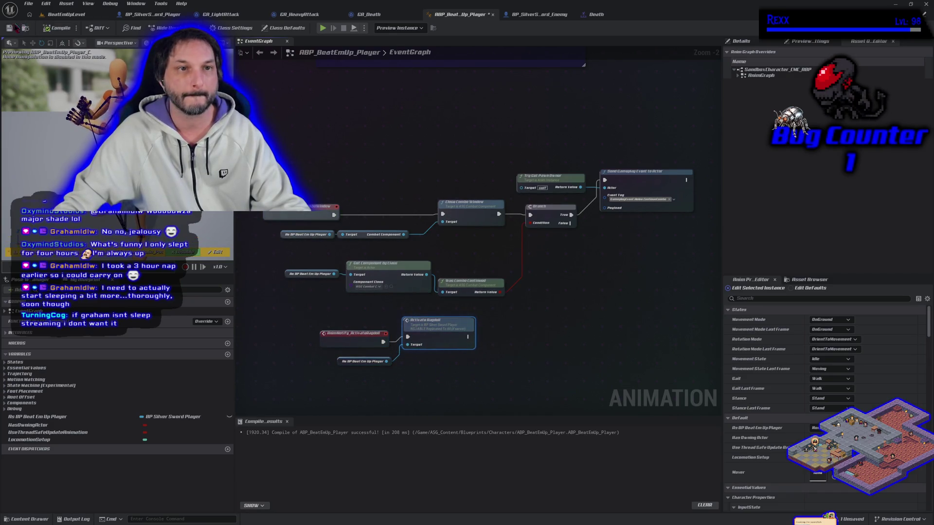
left_click(66, 14)
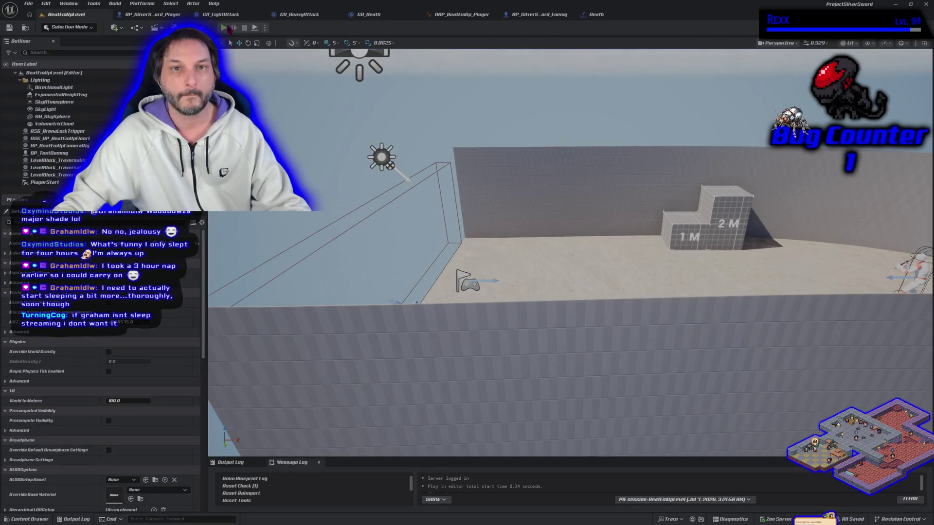
key("alt+p")
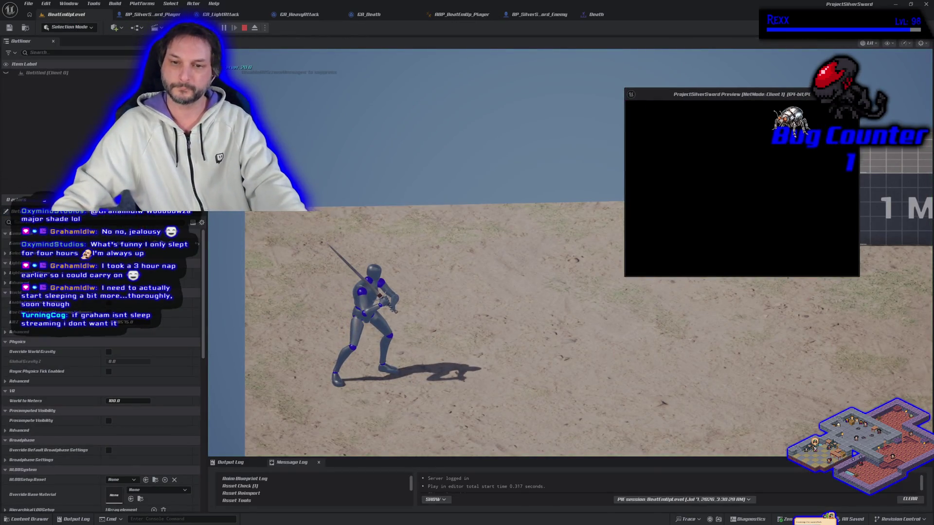
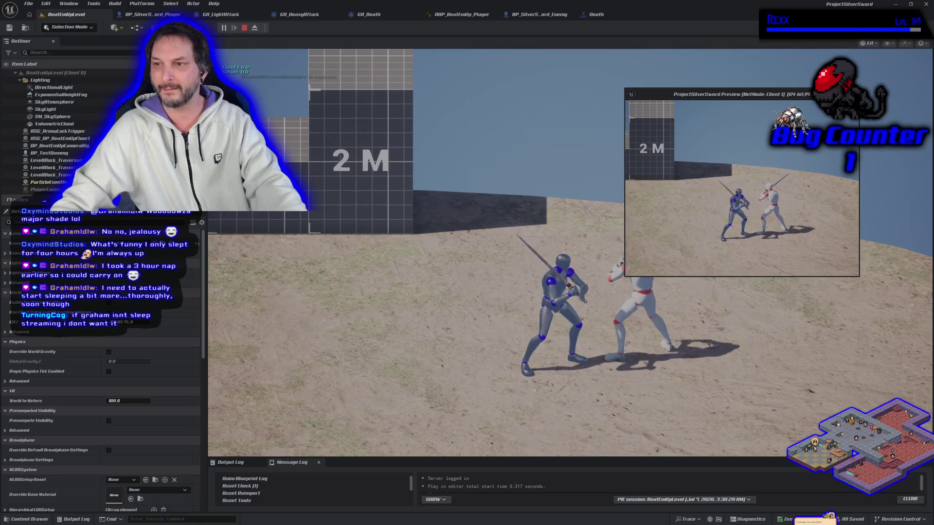
Stop play, inspect ABP_BeatEmUp_Player's ActivateRagdoll notify nodes, then show BP_SilverSword_Enemy class defaults.
key("Escape")
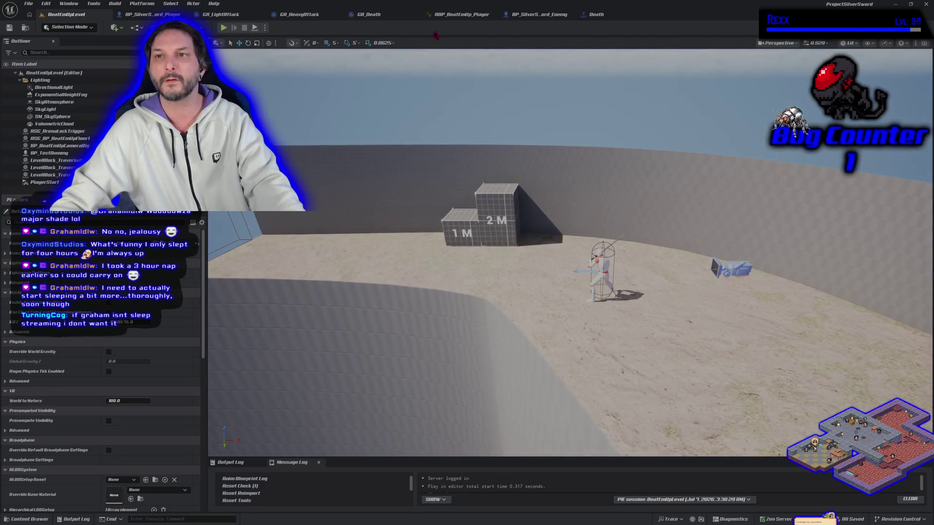
left_click(485, 13)
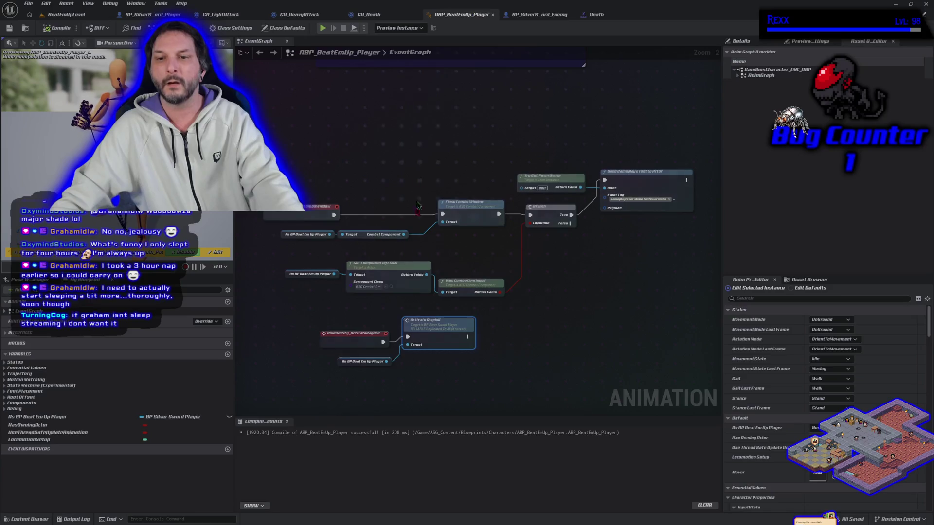
left_click_drag(349, 387, 436, 333)
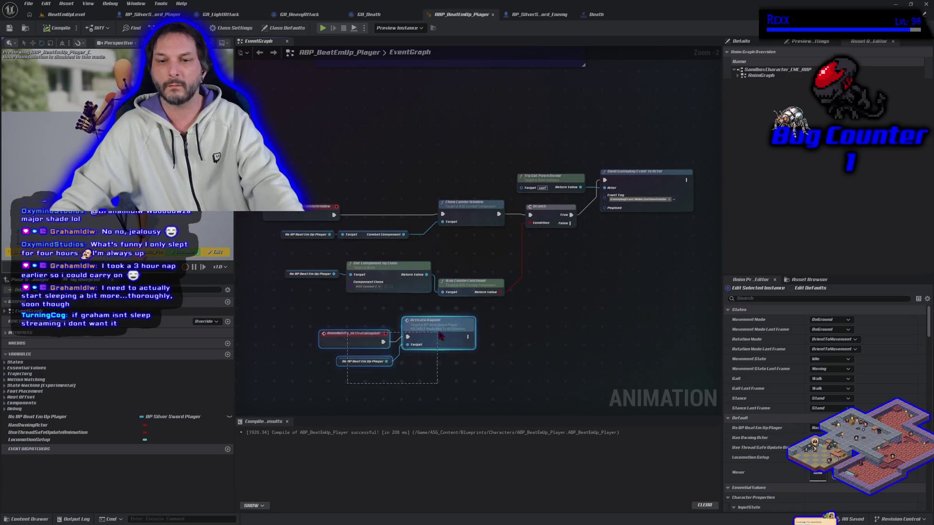
left_click(361, 319)
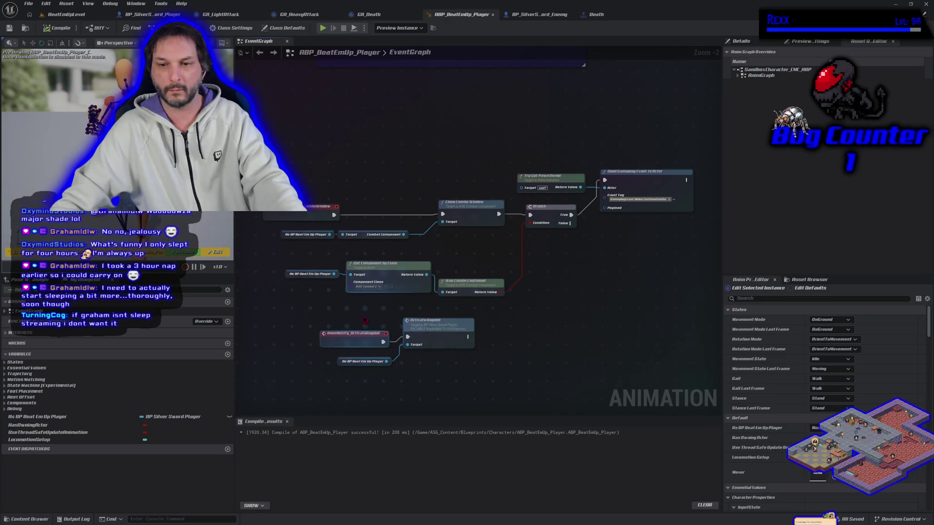
left_click(352, 340)
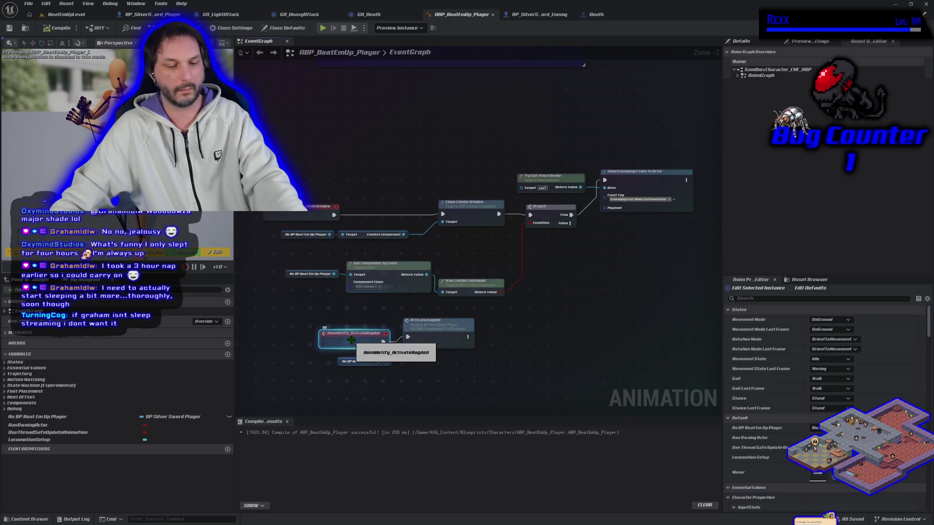
left_click(524, 18)
left_click(73, 62)
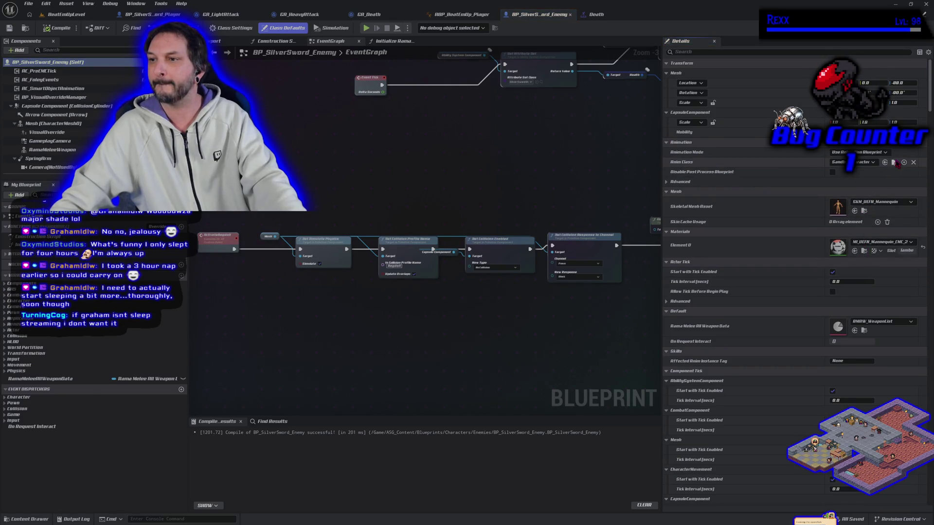
Browse the content to the ASC_Content Blueprints > Characters folder.
left_click(895, 162)
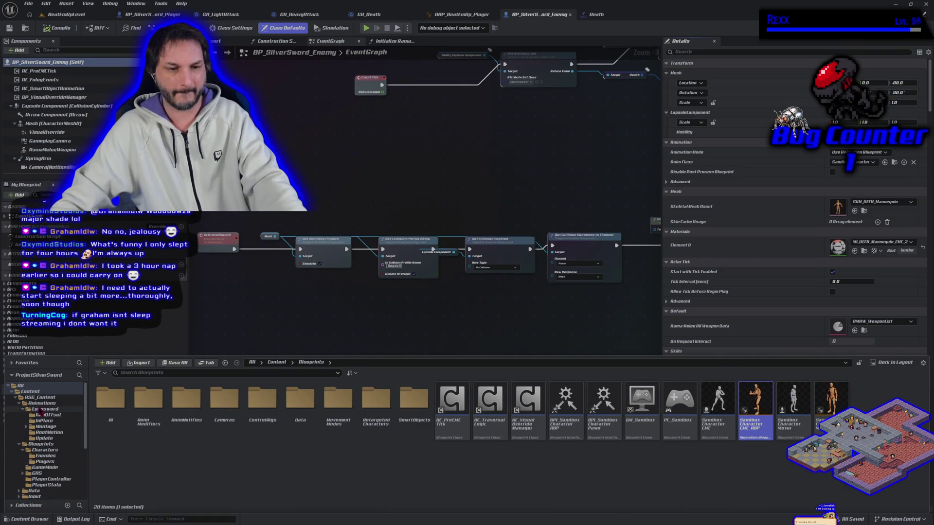
left_click(41, 445)
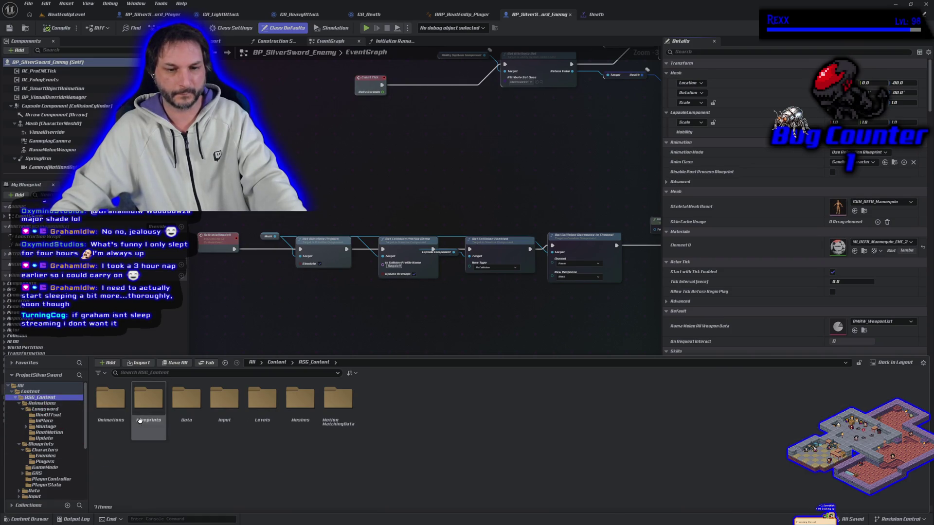
double_click(111, 404)
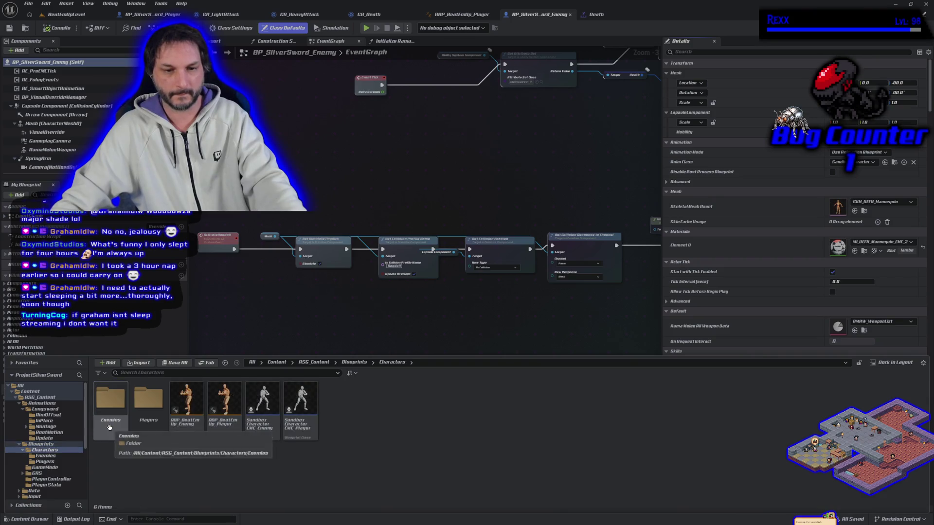
Try ABP_BeatEmUp_Enemy as the anim class, cancel, and return to BP_SilverSword_Player with Characters shown.
mouse_move(188, 406)
left_mouse_down()
mouse_move(353, 385)
mouse_move(803, 199)
mouse_move(847, 164)
left_mouse_up()
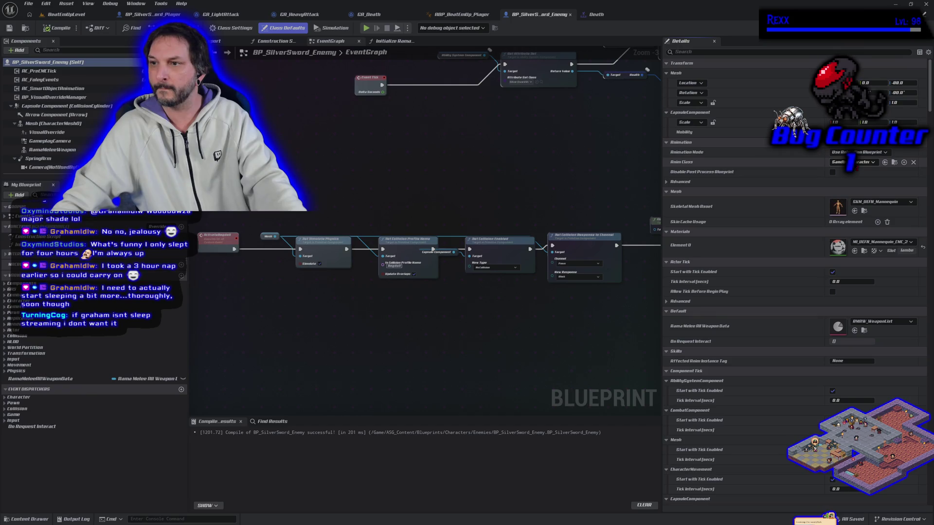
left_click(852, 162)
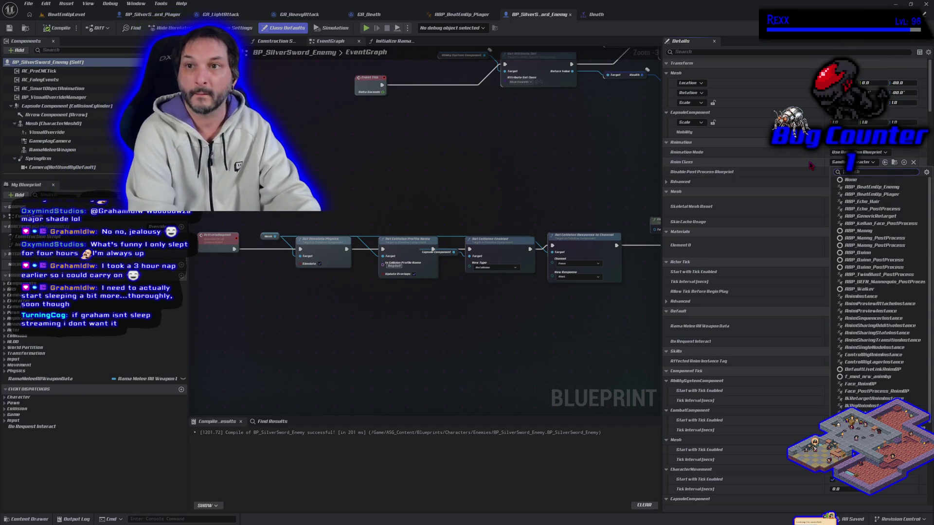
type("enemy")
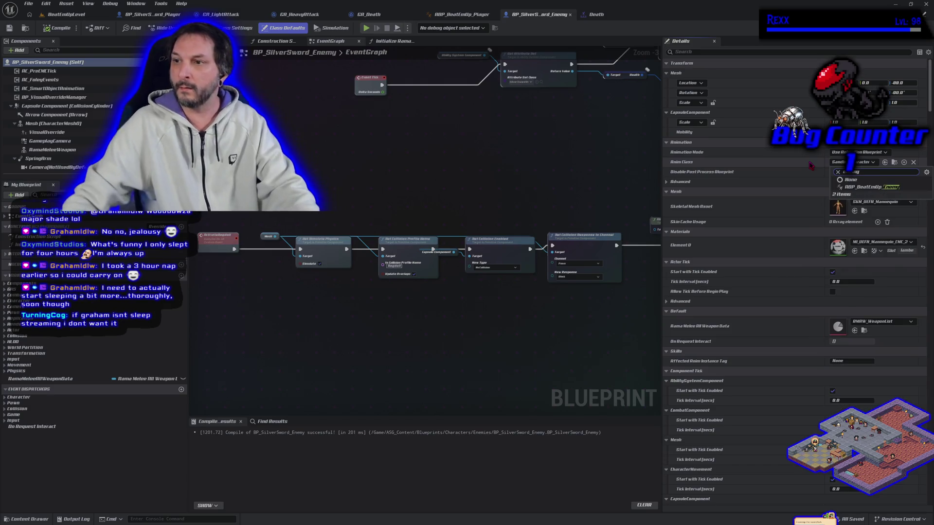
left_click(560, 185)
left_click(151, 14)
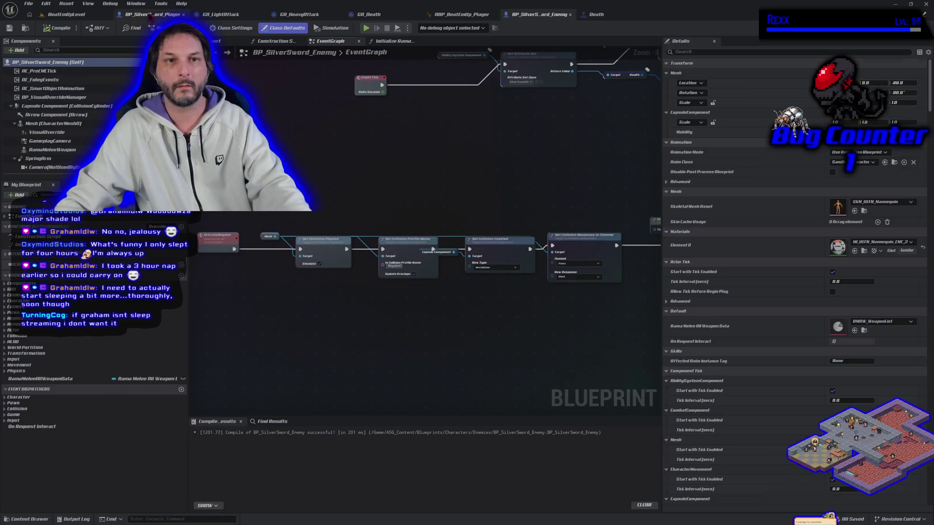
key("ctrl+space")
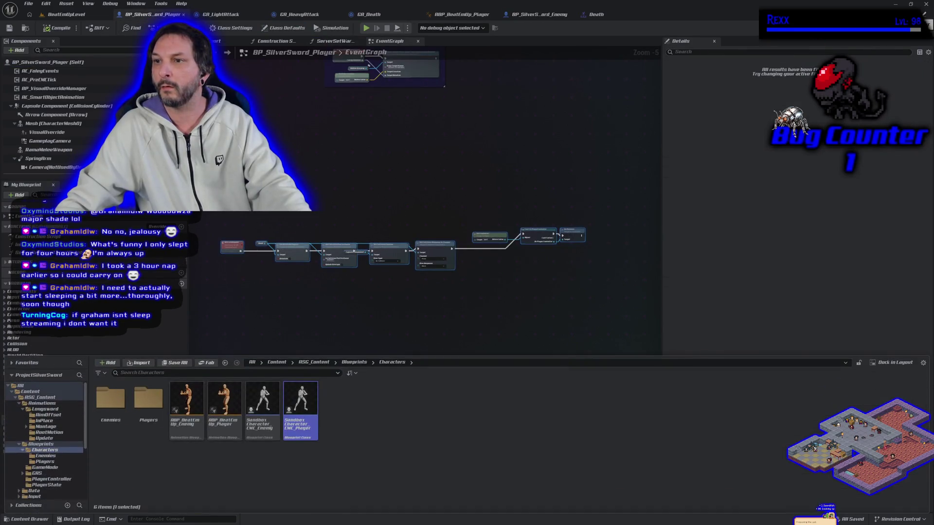
Open the SandboxCharacter_CMC_Enemy blueprint from the Characters folder.
double_click(304, 431)
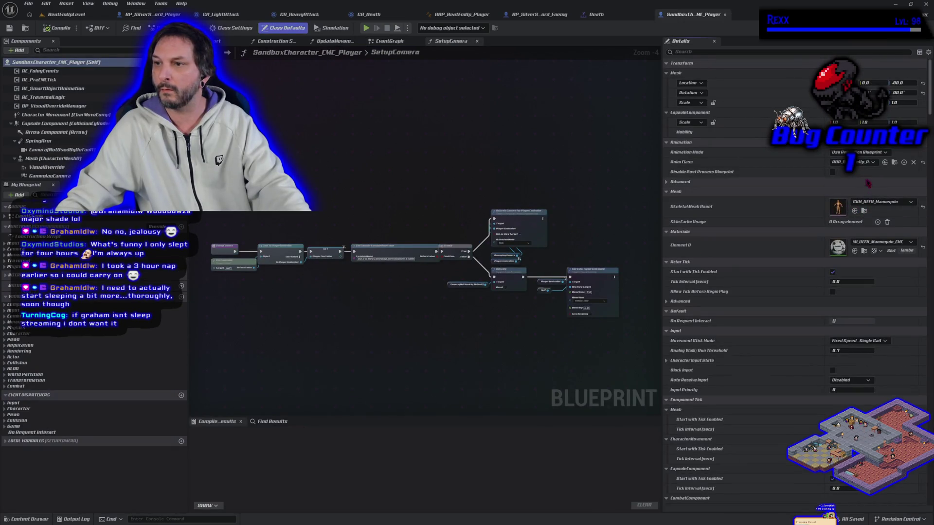
left_click(896, 164)
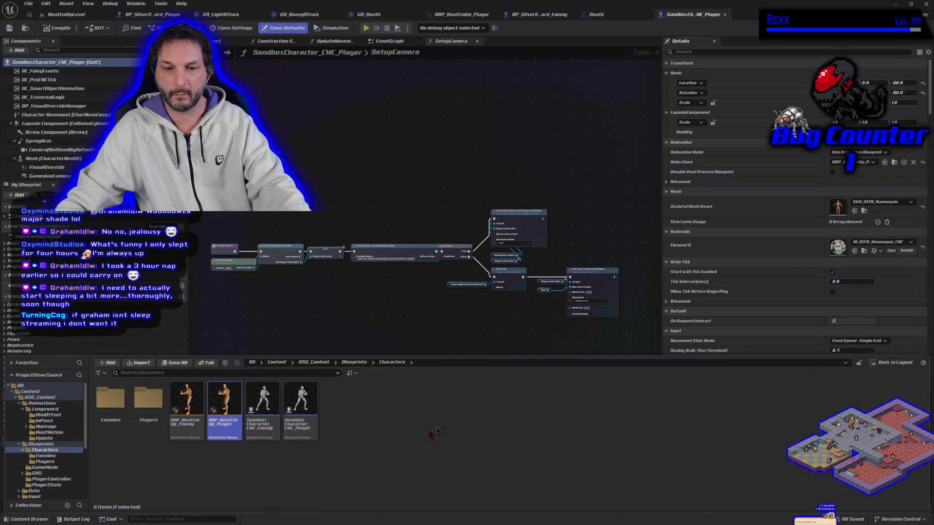
left_click(261, 414)
double_click(262, 417)
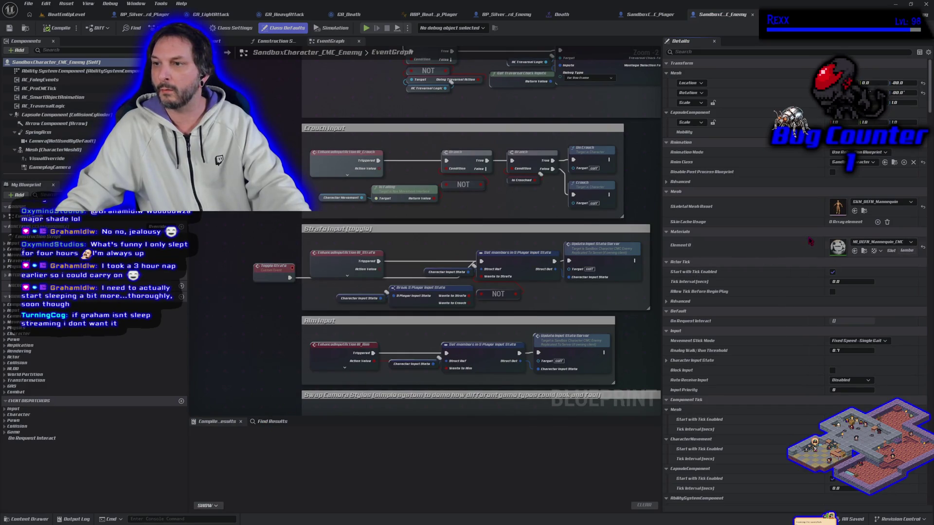
Set its Anim Class to ABP_BeatEmUp_Enemy, compile and save, and close the tab.
left_click(872, 163)
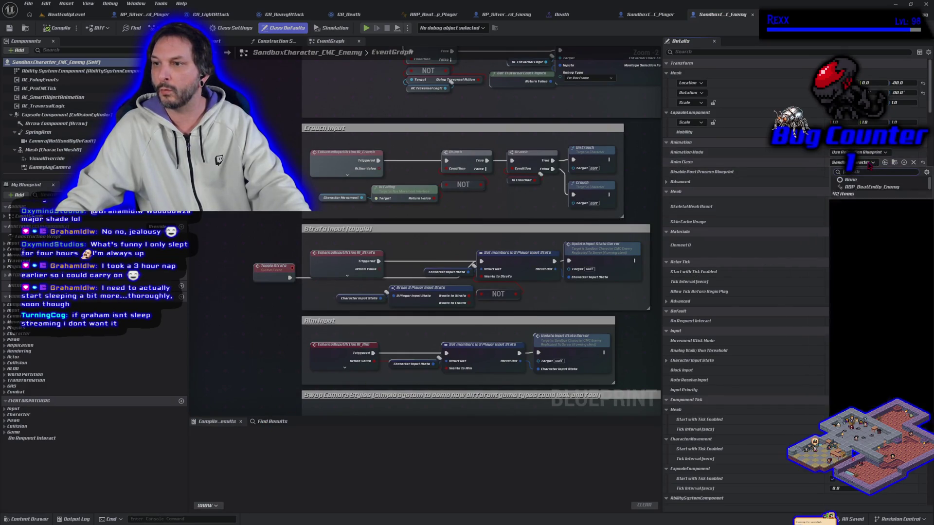
type("enemy")
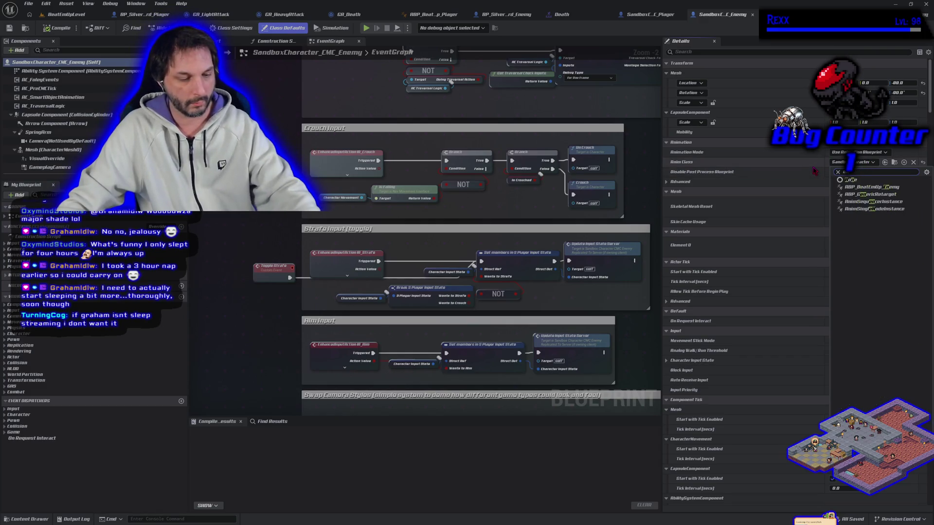
left_click(868, 186)
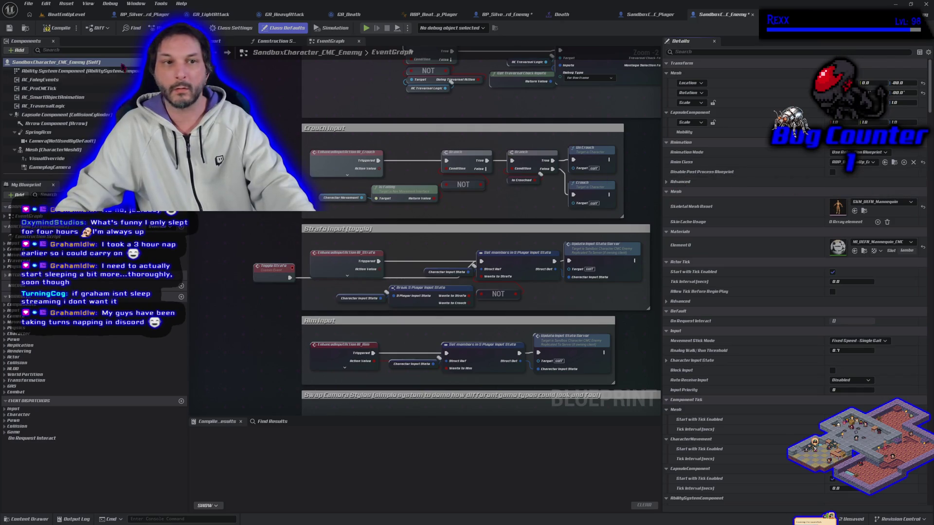
left_click(13, 30)
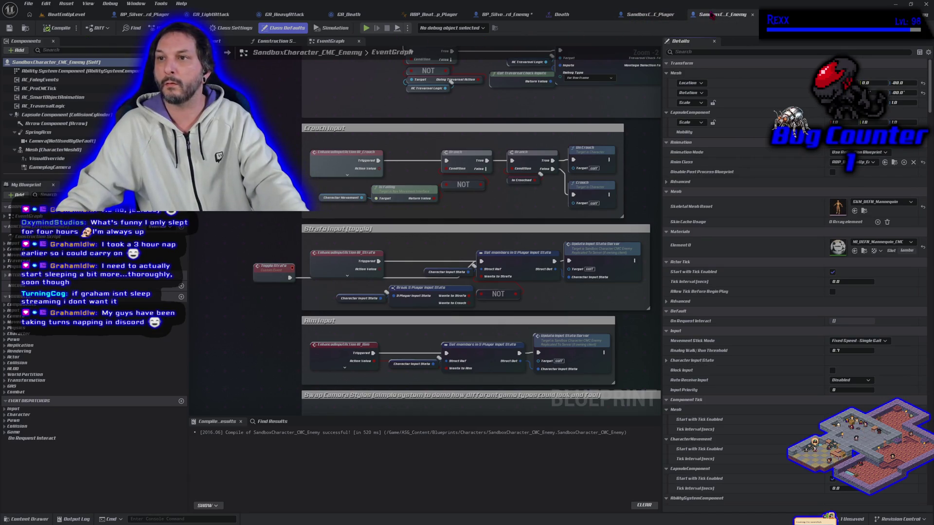
middle_click(712, 17)
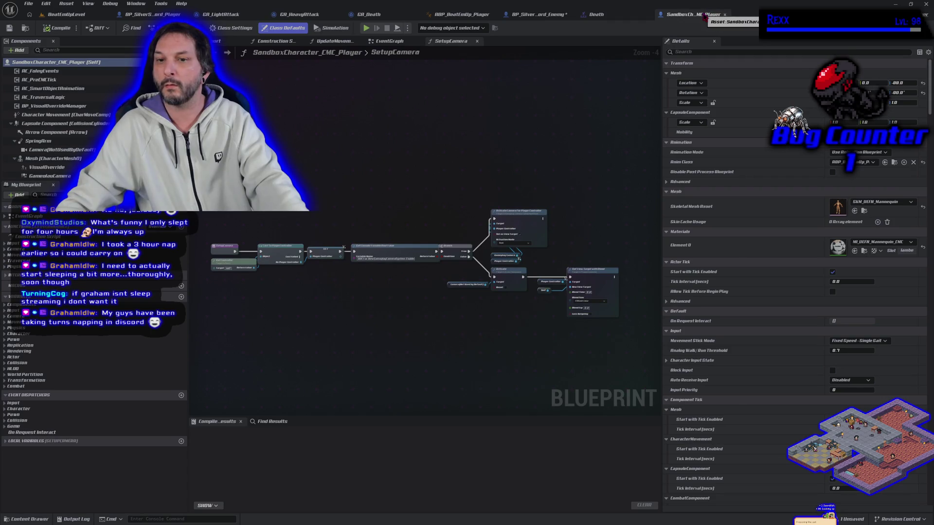
Close the sandbox player tab and return to BP_SilverSword_Enemy, discarding a pasted custom event.
middle_click(704, 18)
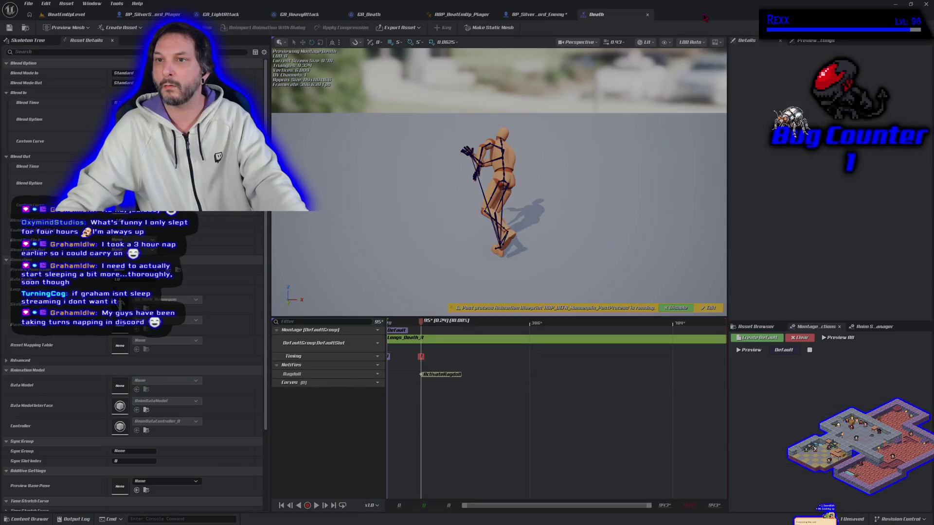
left_click(572, 17)
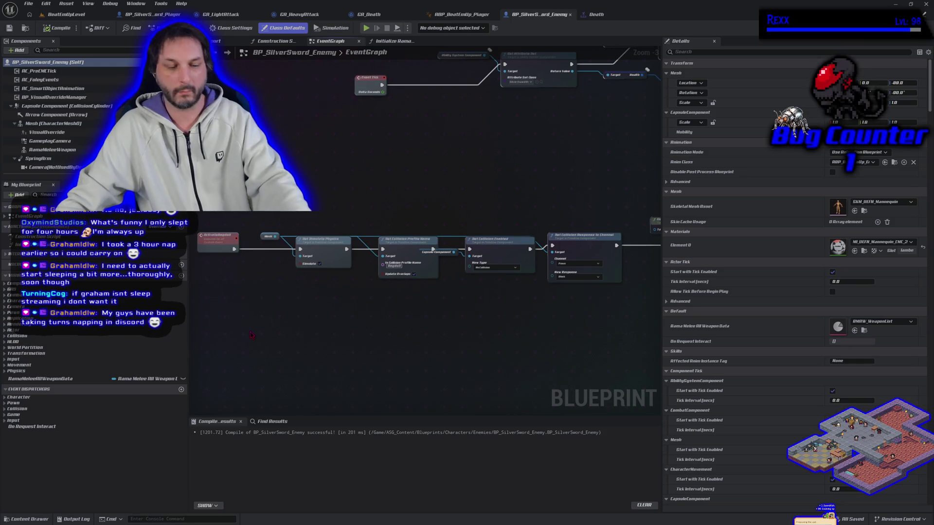
key("ctrl+v")
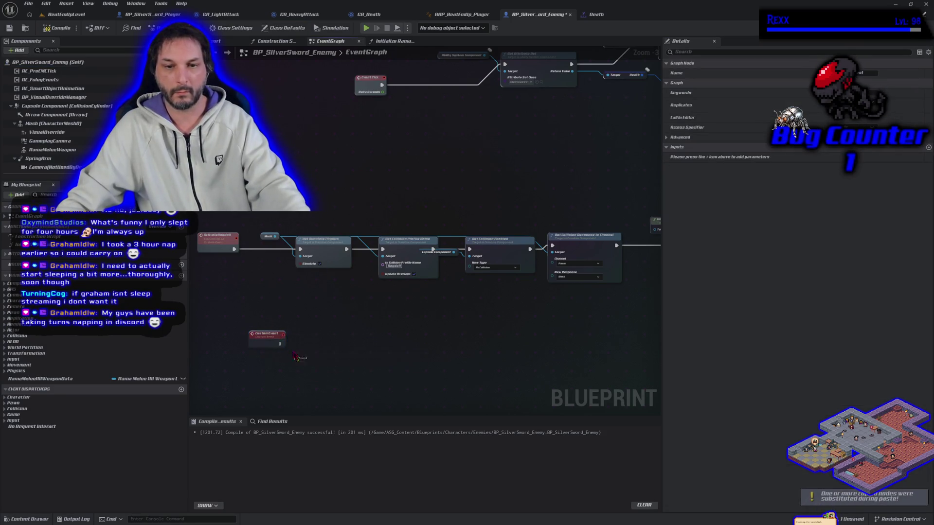
key("Delete")
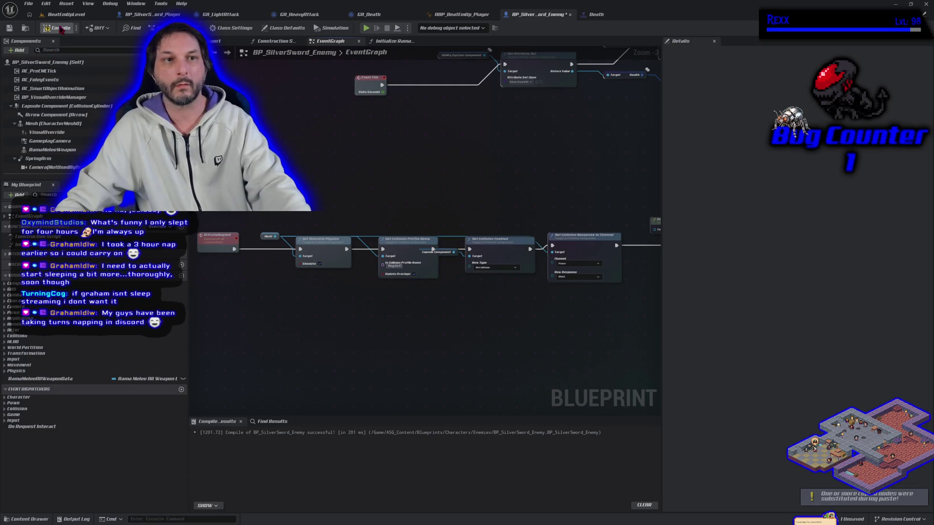
Compile and save BP_SilverSword_Enemy, then open the ABP_BeatEmUp_Enemy animation blueprint.
left_click(10, 28)
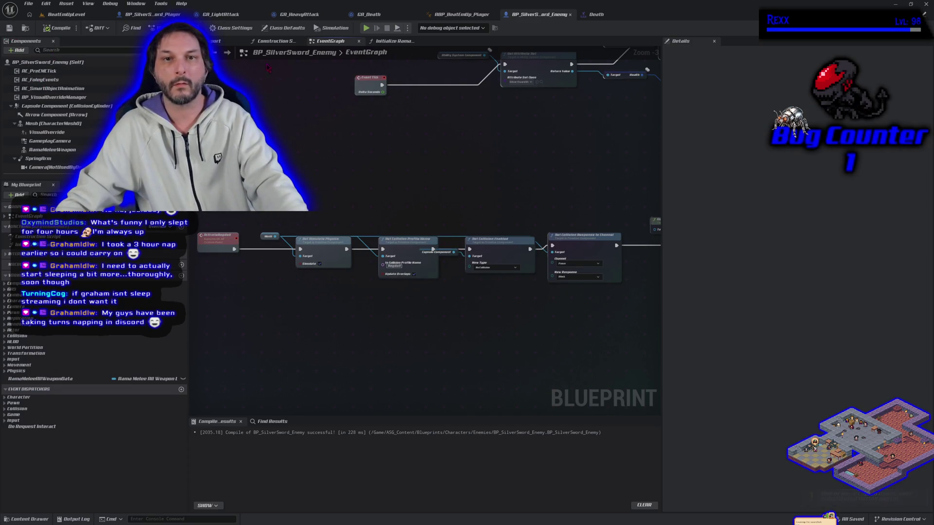
left_click(265, 28)
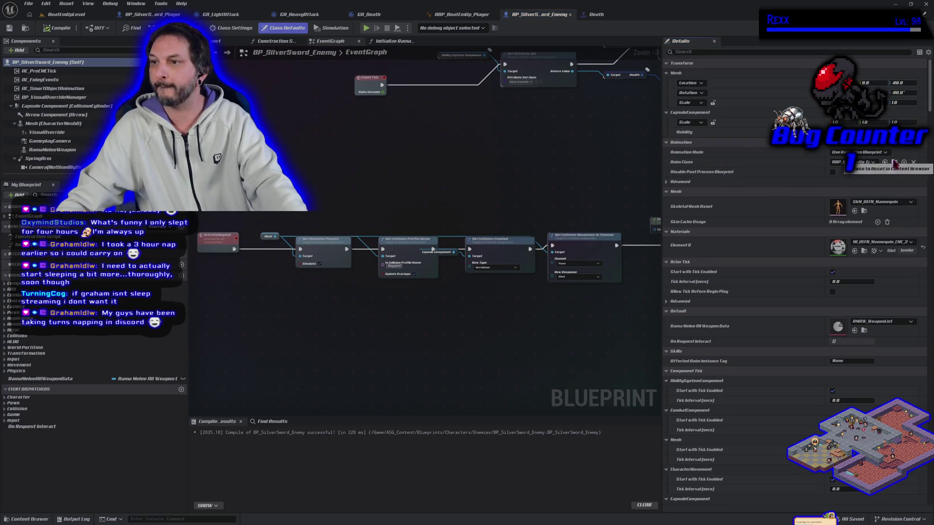
key("ctrl+space")
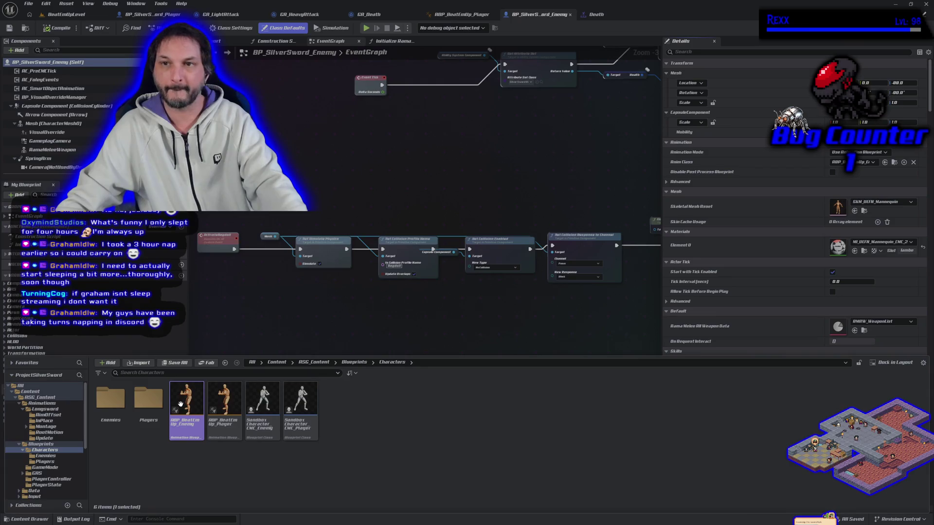
double_click(184, 408)
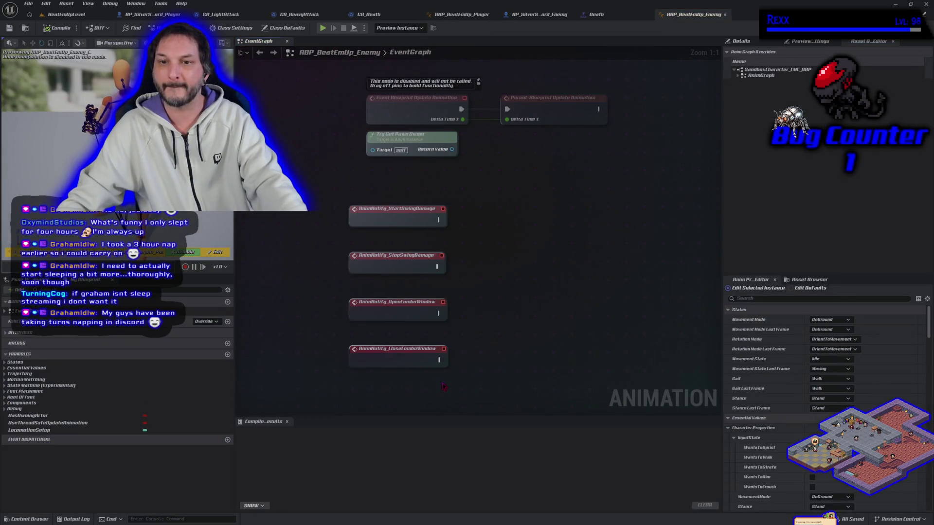
Add an AnimNotify_ActivateRagdoll event below the other notify events.
left_click_drag(467, 386, 476, 261)
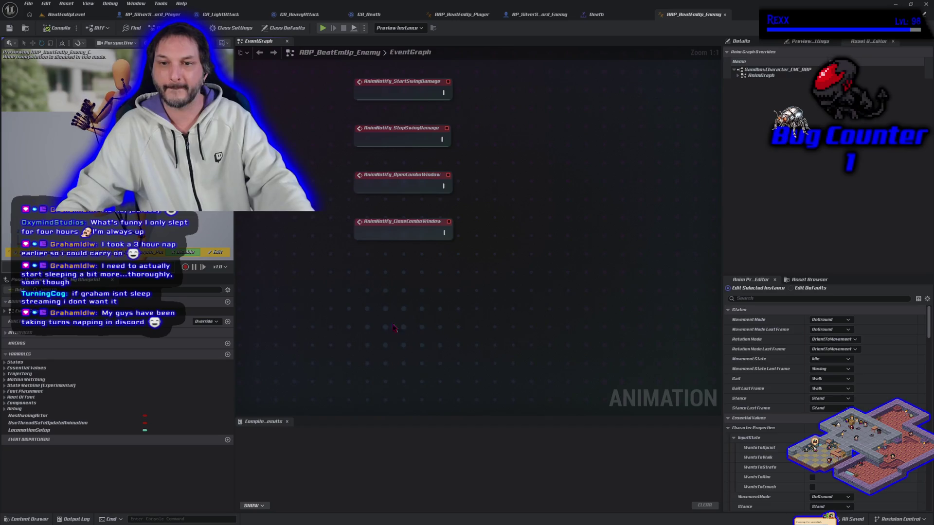
key("ctrl+v")
left_click_drag(417, 334, 391, 303)
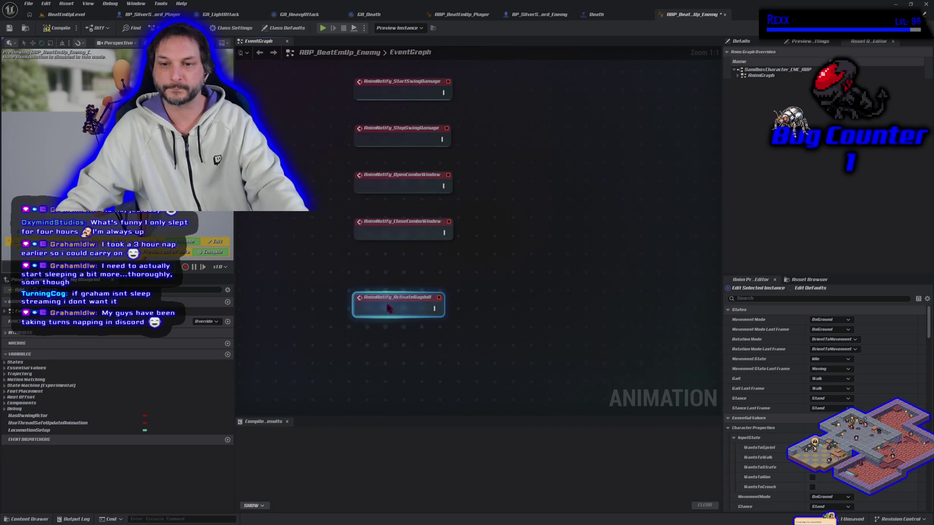
left_click(465, 333)
mouse_move(607, 117)
left_mouse_down()
mouse_move(563, 358)
mouse_move(555, 367)
mouse_move(457, 350)
left_mouse_up()
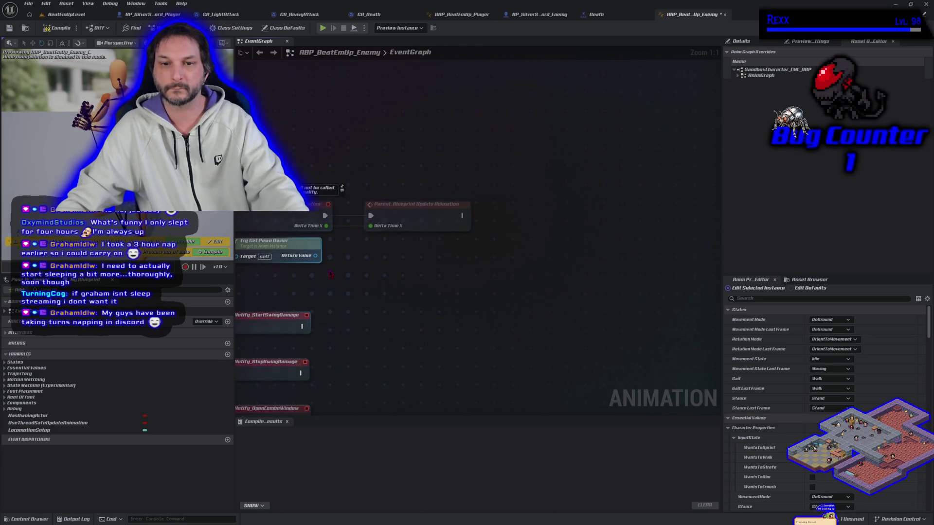
Cast the pawn owner to BP_SilverSword_Enemy after the update, store it as a variable, and compile.
mouse_move(316, 257)
left_mouse_down()
mouse_move(428, 265)
mouse_move(499, 256)
left_mouse_up()
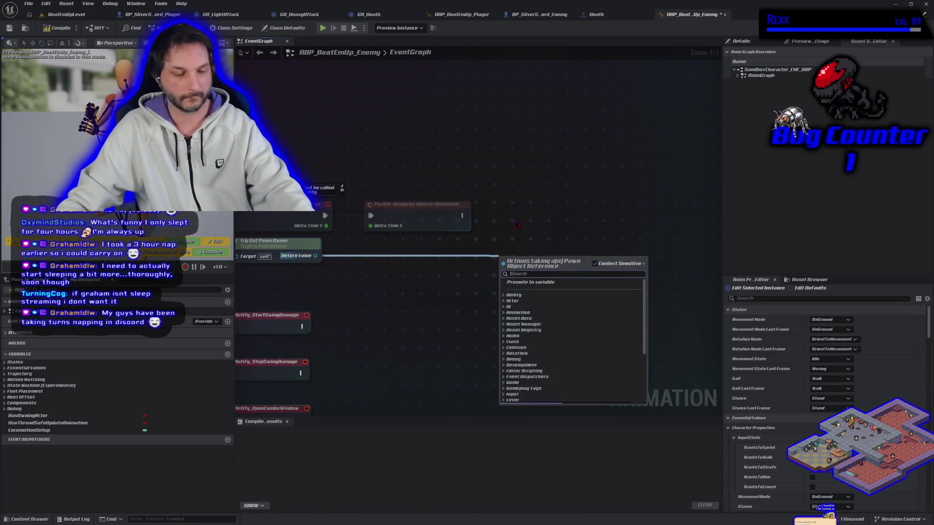
type("cast to enemy")
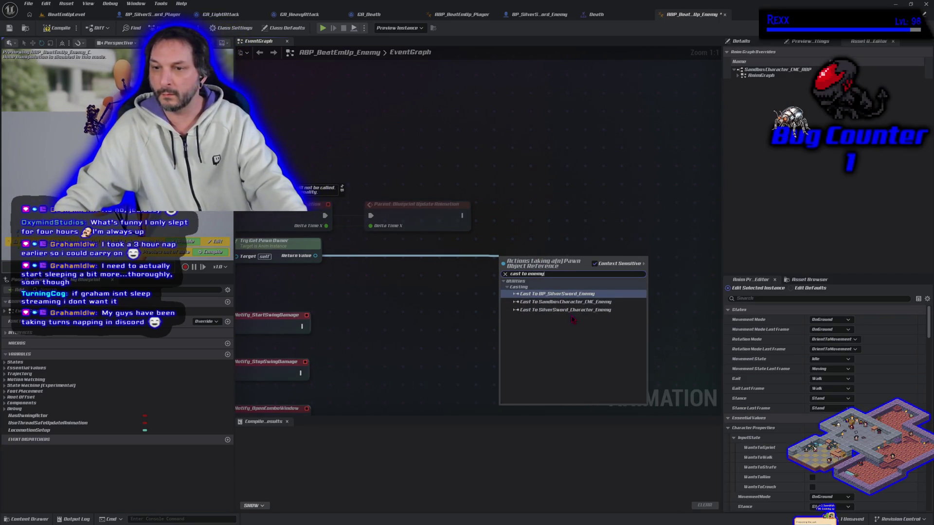
left_click(579, 295)
left_click_drag(547, 260, 539, 209)
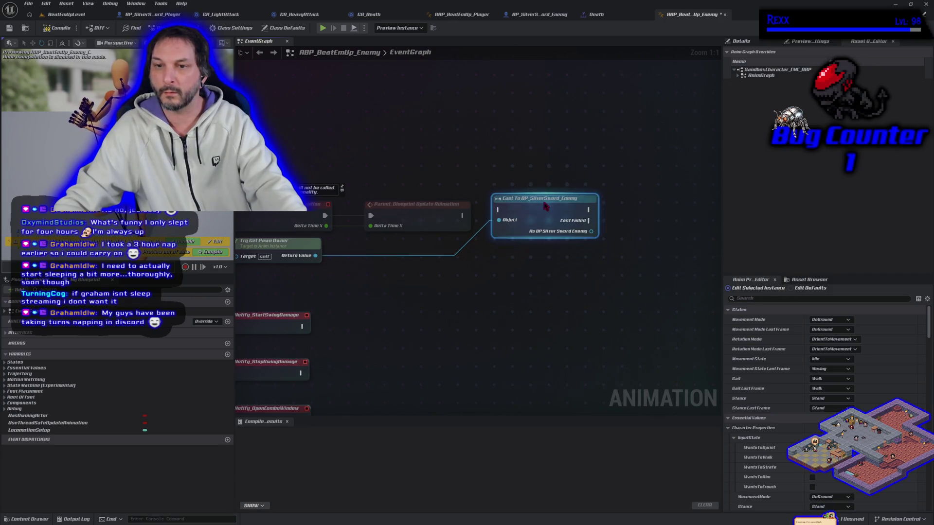
left_click_drag(464, 215, 494, 216)
mouse_move(585, 237)
left_mouse_down()
mouse_move(627, 245)
mouse_move(614, 225)
left_mouse_up()
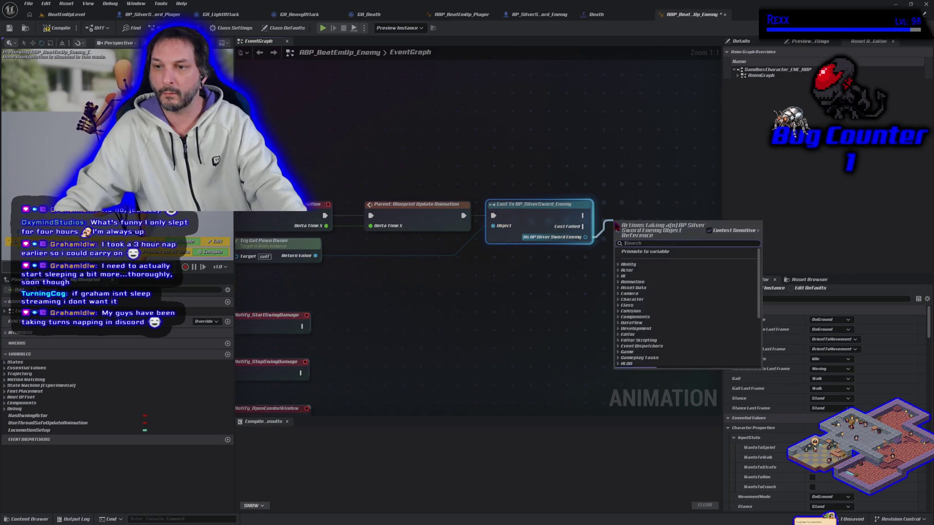
left_click(638, 252)
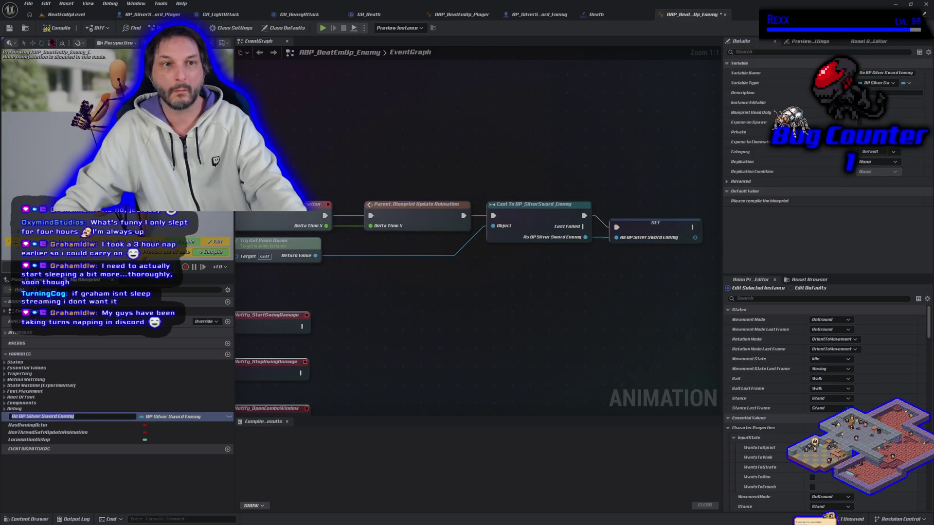
left_click(45, 30)
left_click(9, 28)
Have the notify call Activate Ragdoll on As BP Silver Sword Enemy, then start a test play.
left_click_drag(358, 354, 490, 91)
left_click(48, 419)
mouse_move(48, 419)
left_mouse_down()
mouse_move(459, 321)
mouse_move(483, 305)
left_mouse_up()
type("act")
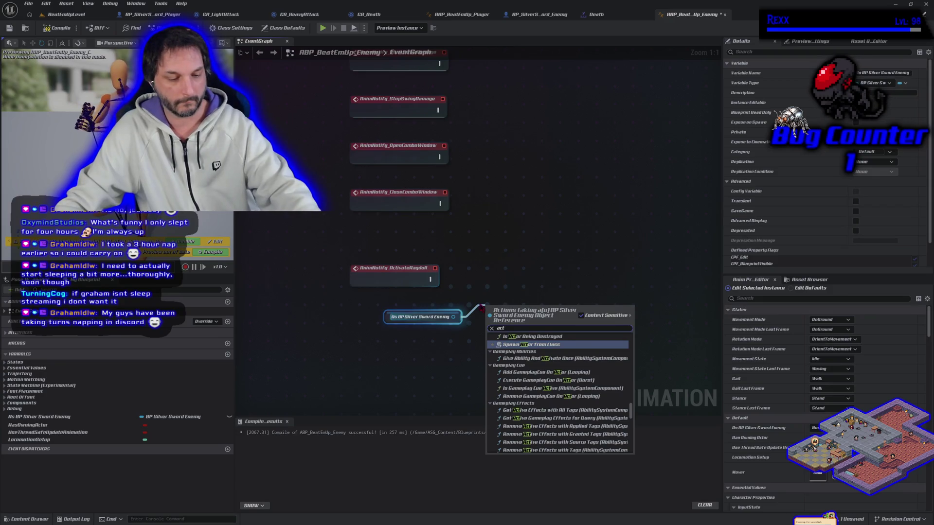
type("ivate rag")
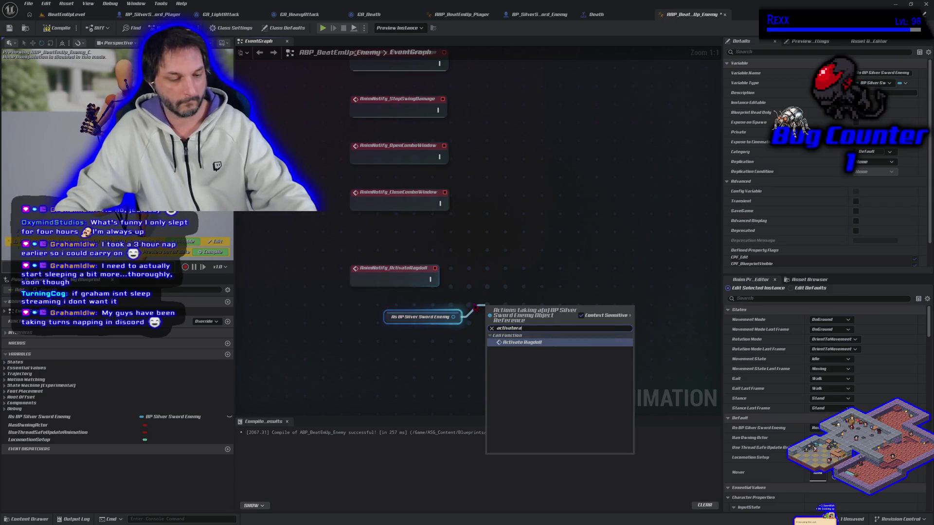
left_click(505, 344)
mouse_move(505, 344)
left_mouse_down()
mouse_move(488, 292)
mouse_move(431, 280)
left_mouse_up()
left_click(56, 28)
key("alt+p")
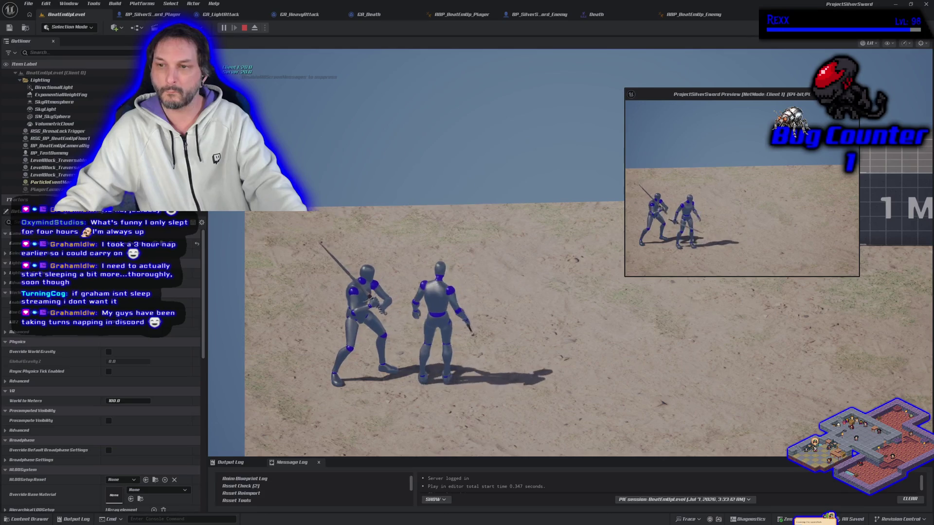
End the play test, close the Death montage tab, and switch over to GitHub Desktop.
key("Escape")
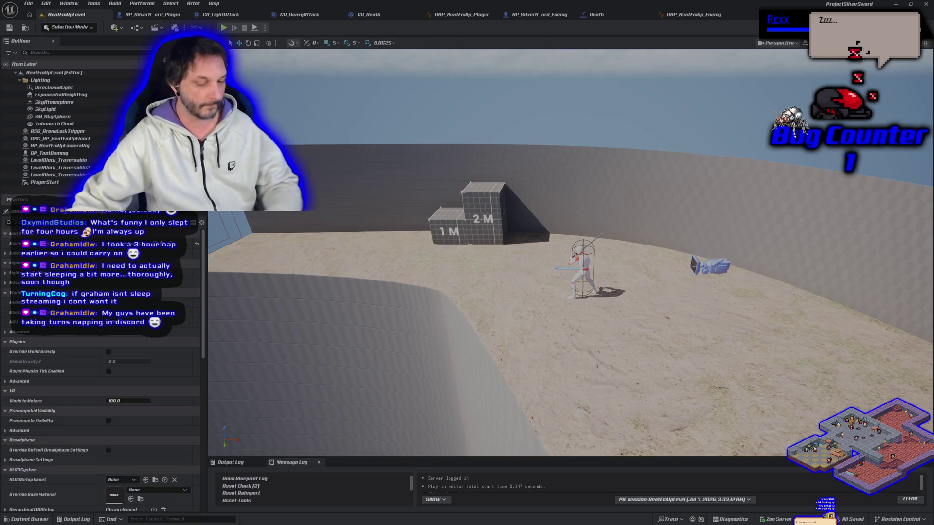
key("Escape")
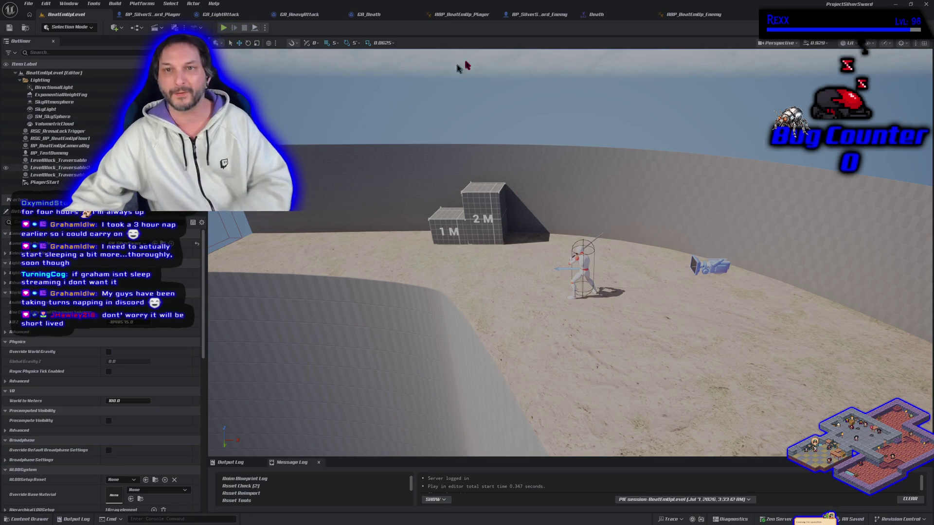
left_click(621, 20)
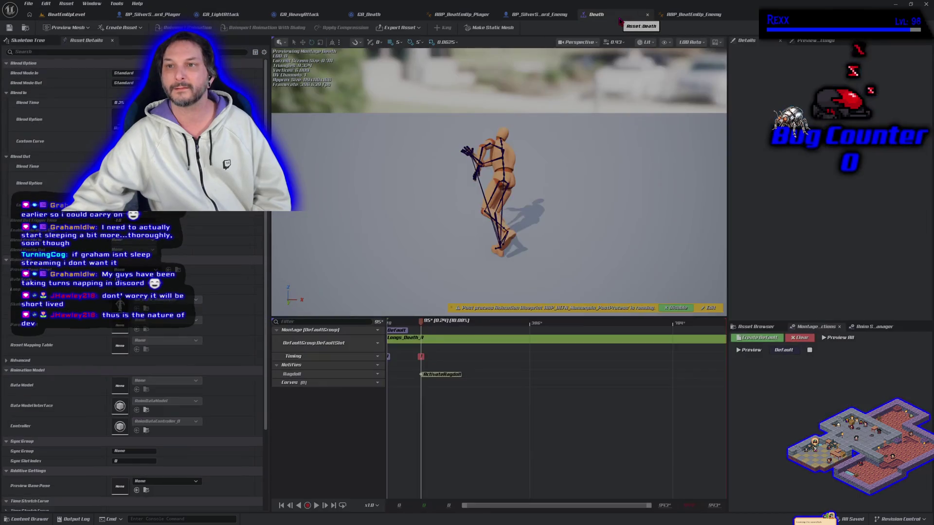
left_click(647, 15)
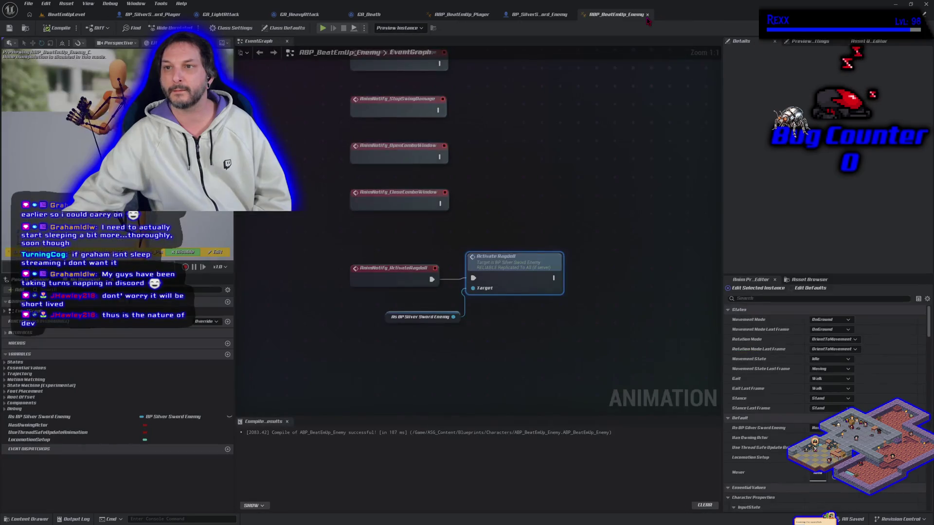
key("alt+Tab")
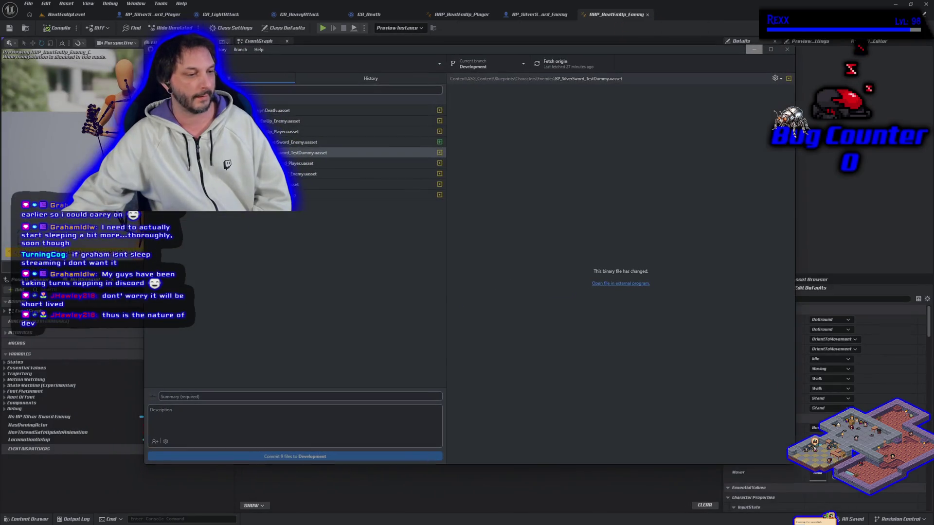
Ask the terminal coding agent for commit information while reviewing past commits.
key("alt+Tab")
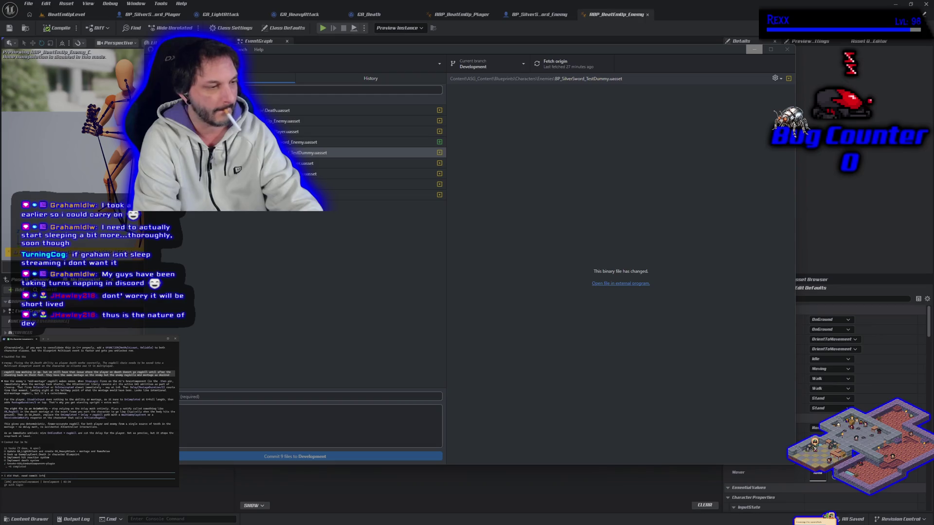
key("Return")
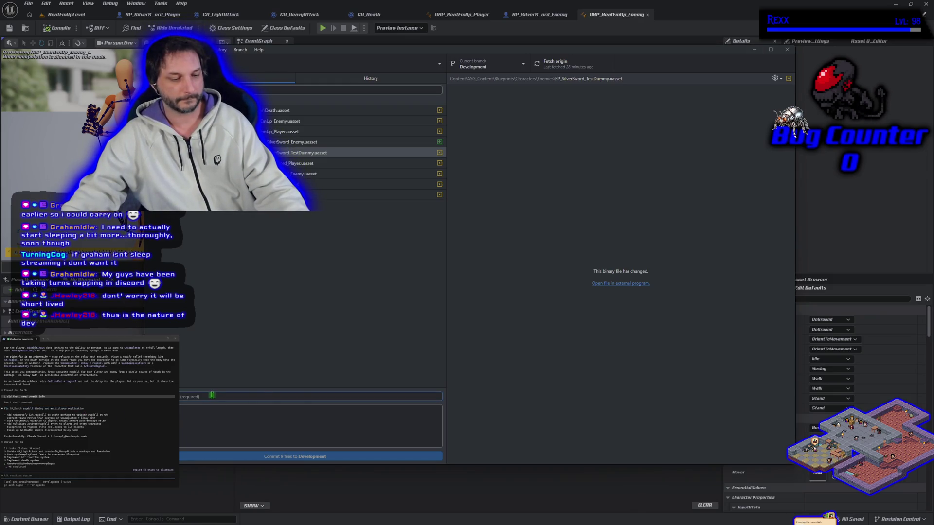
left_click(338, 82)
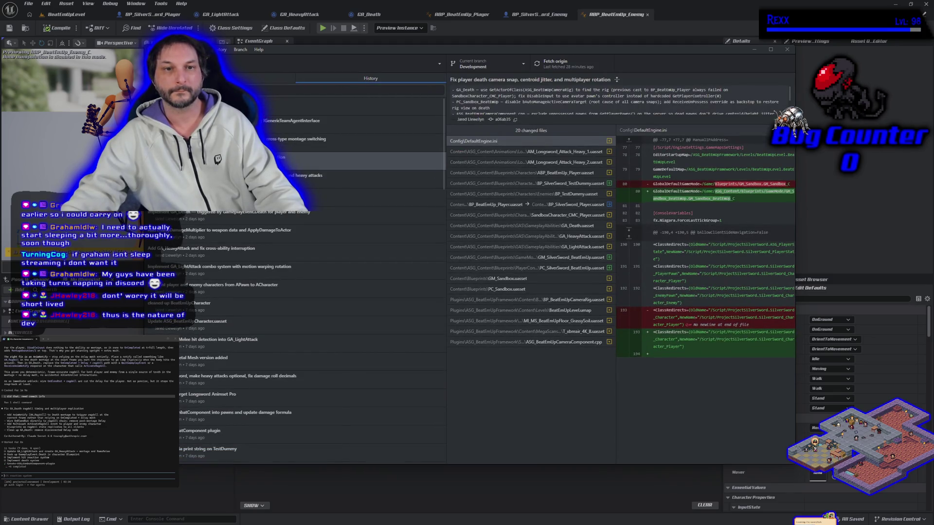
left_click(287, 78)
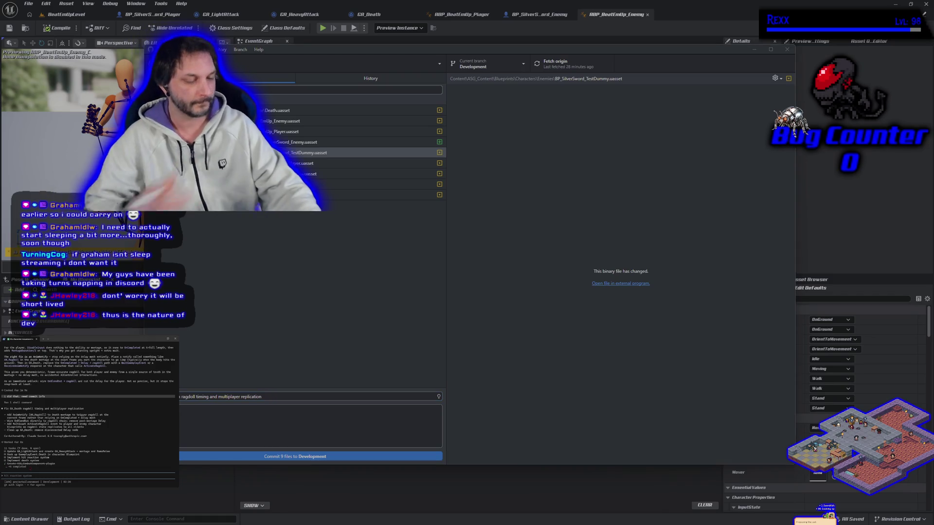
type("this is the entire death and ragdoll")
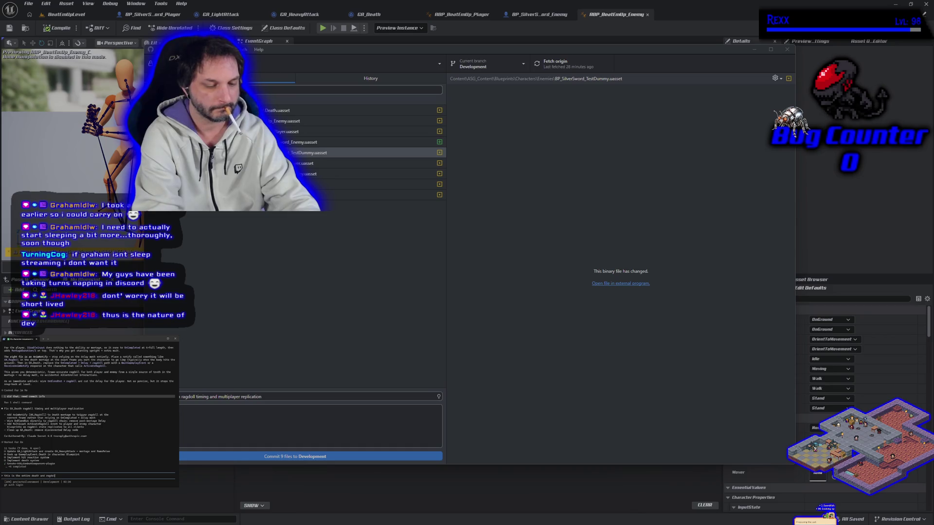
type(" change need commit info")
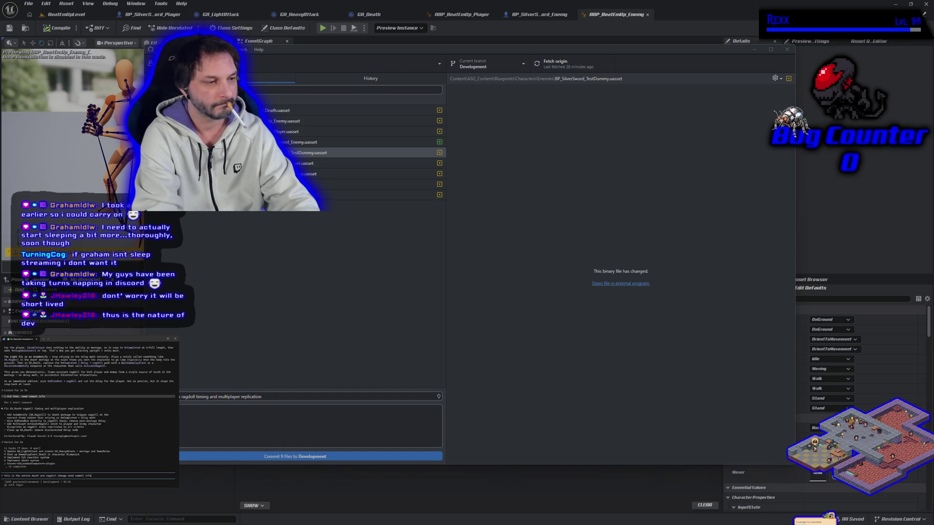
key("Return")
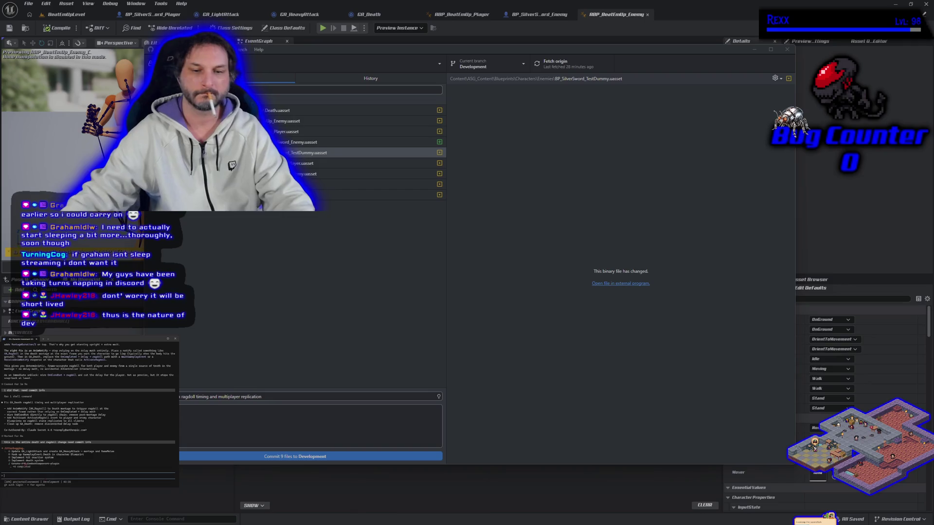
Clear the existing text in the commit Summary field.
left_click(189, 396)
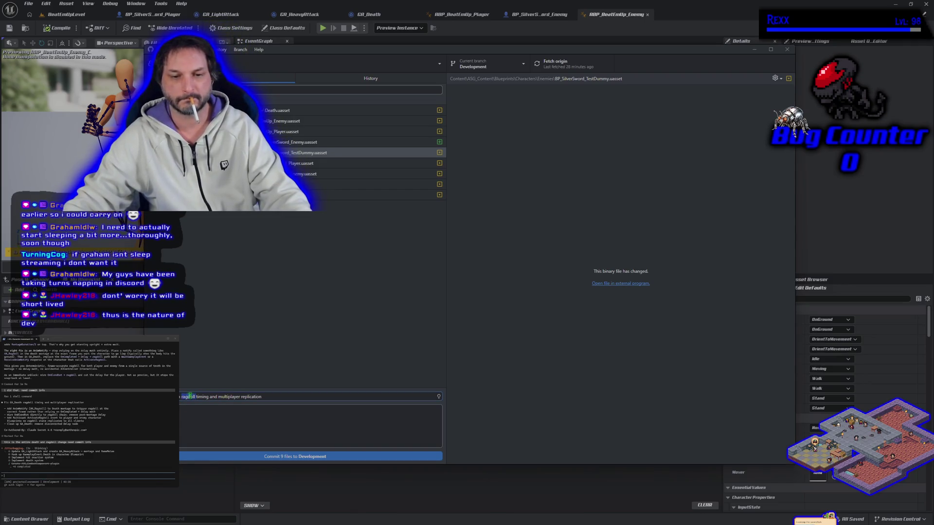
key("ctrl+a")
key("BackSpace")
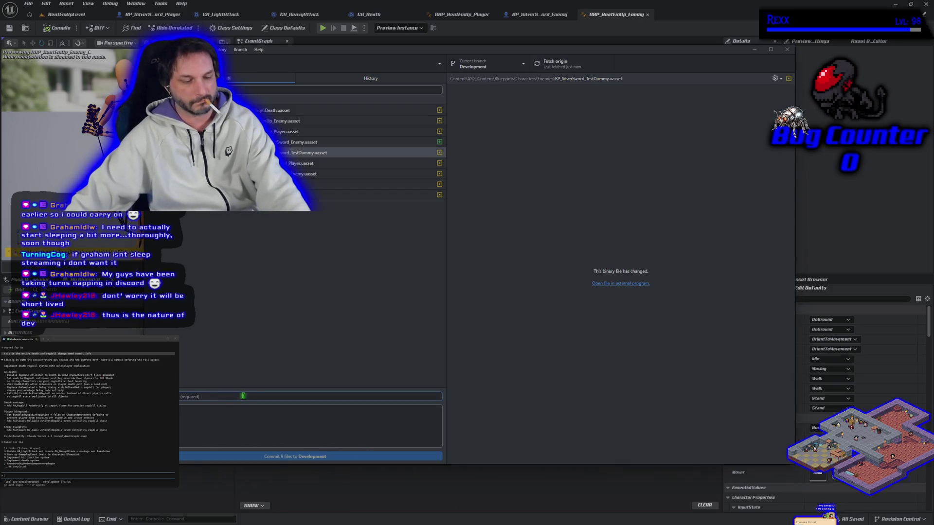
Paste the ragdoll summary and detailed description, then commit the 9 files to Development.
key("ctrl+v")
left_click_drag(4, 372, 109, 433)
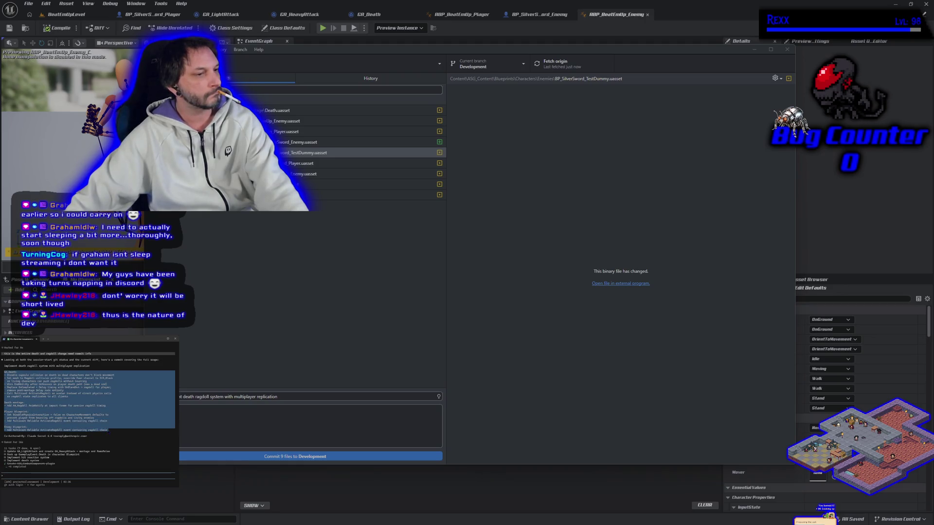
left_click(193, 441)
key("ctrl+v")
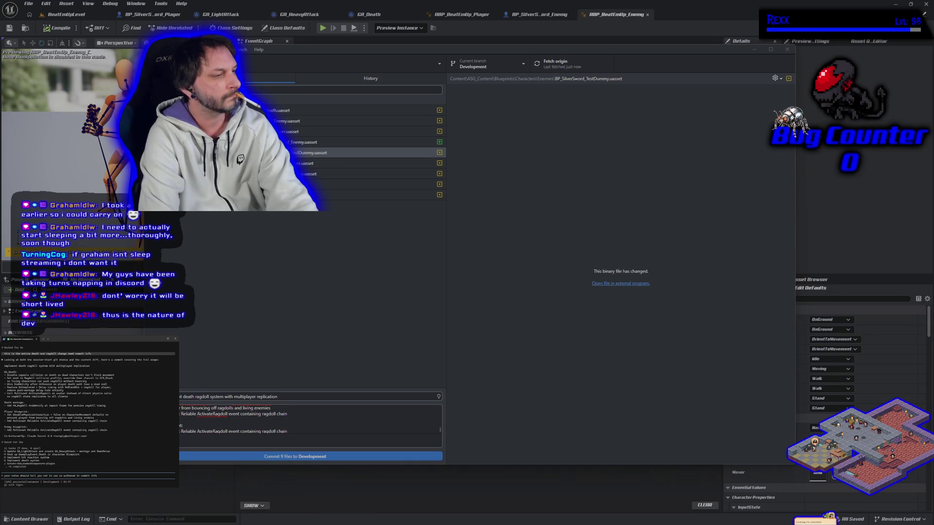
key("Return")
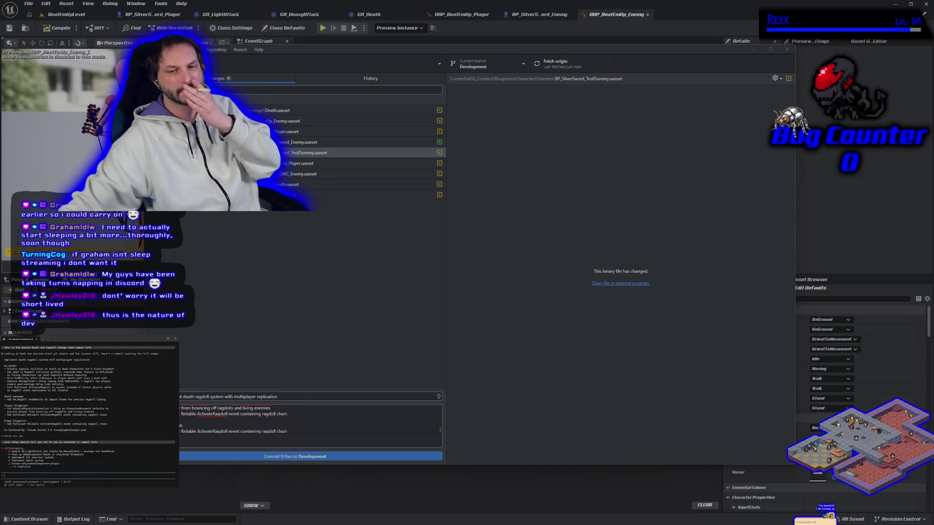
left_click(297, 456)
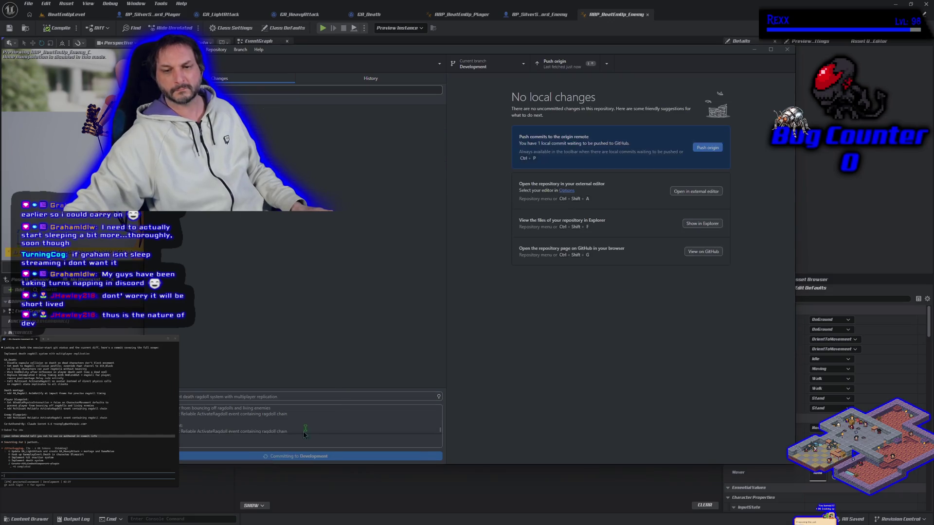
Push the Development commit to origin, switch to main, and close the Unreal editor.
left_click(707, 149)
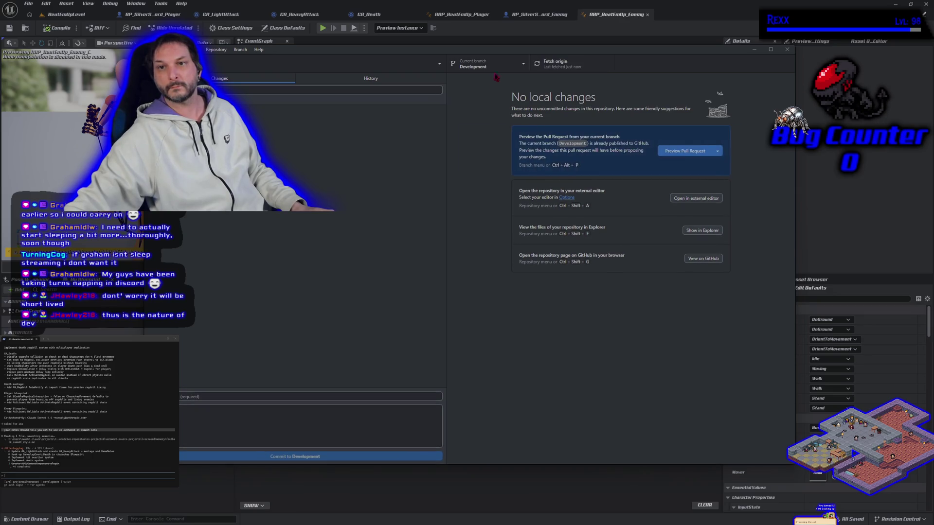
left_click(496, 65)
left_click(499, 116)
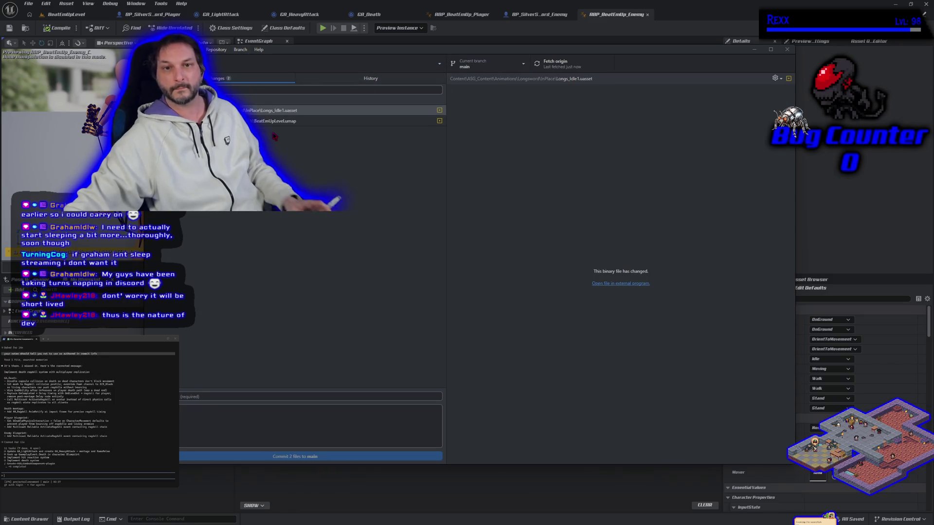
left_click(787, 49)
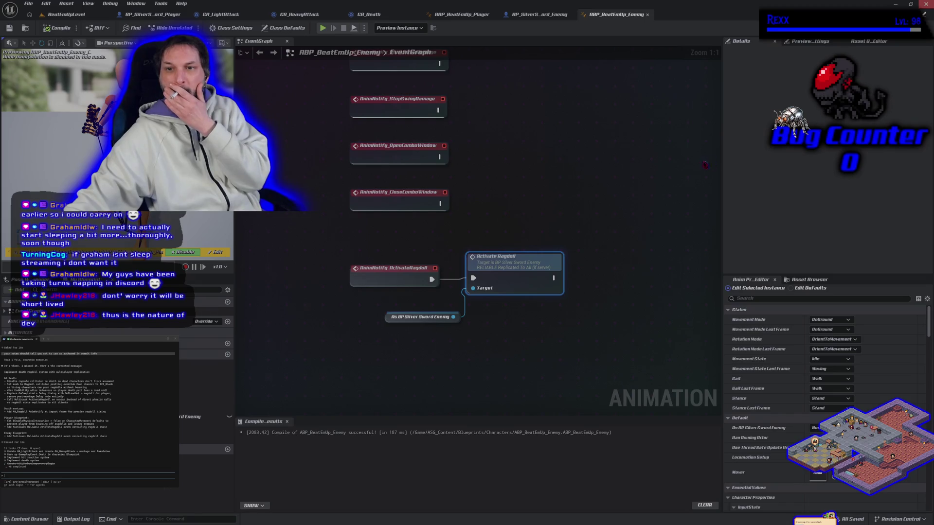
key("alt+Tab")
Discard the changes to BeatEmUpLevel.umap and Longs_Idle1.uasset.
left_click(271, 121)
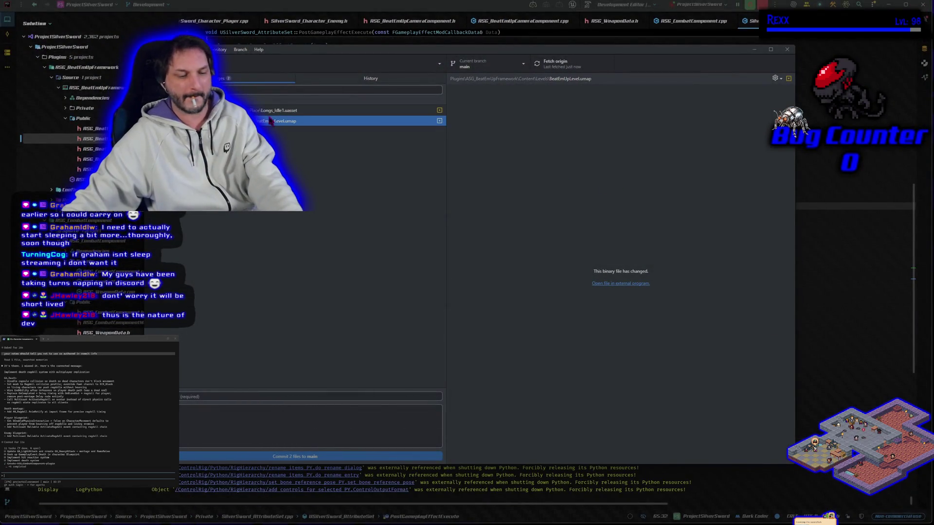
left_click(271, 110, "shift")
right_click(267, 116)
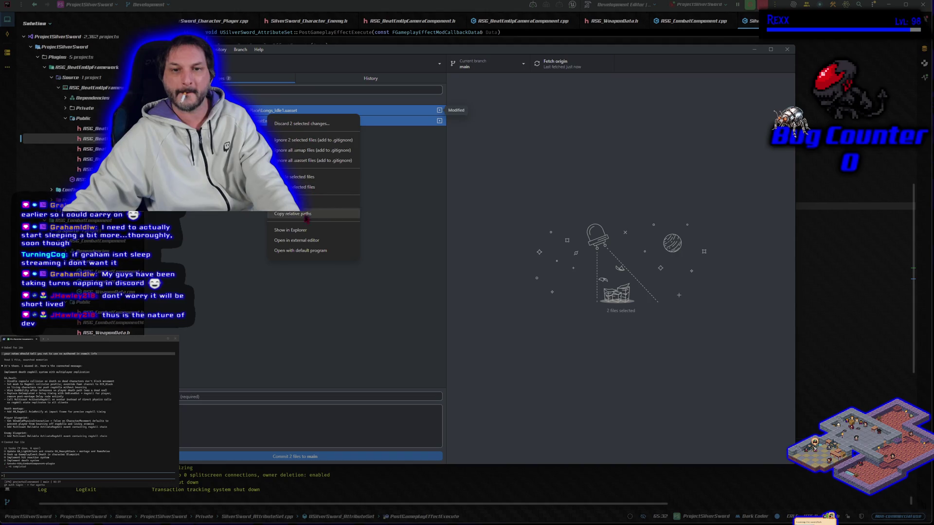
left_click(302, 123)
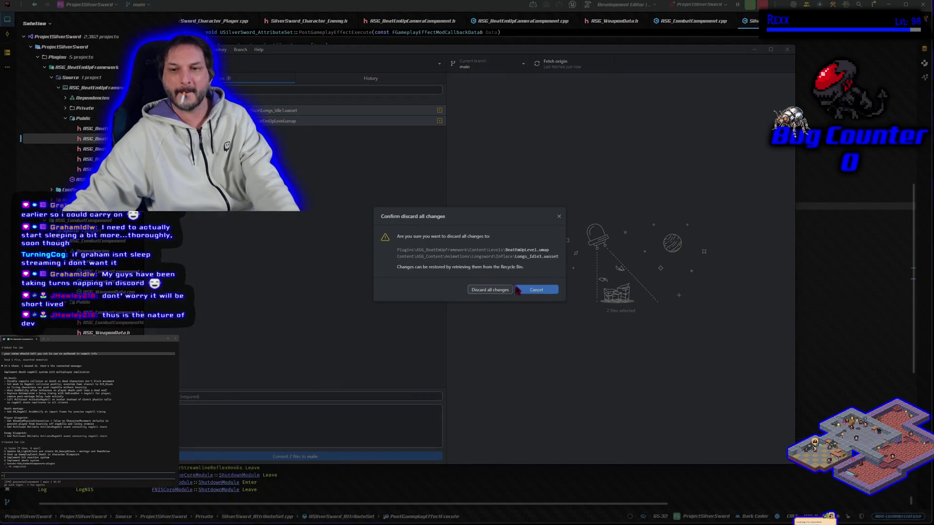
left_click(497, 290)
Merge Development into main with a merge commit, push to origin, and switch back to Development.
left_click(301, 68)
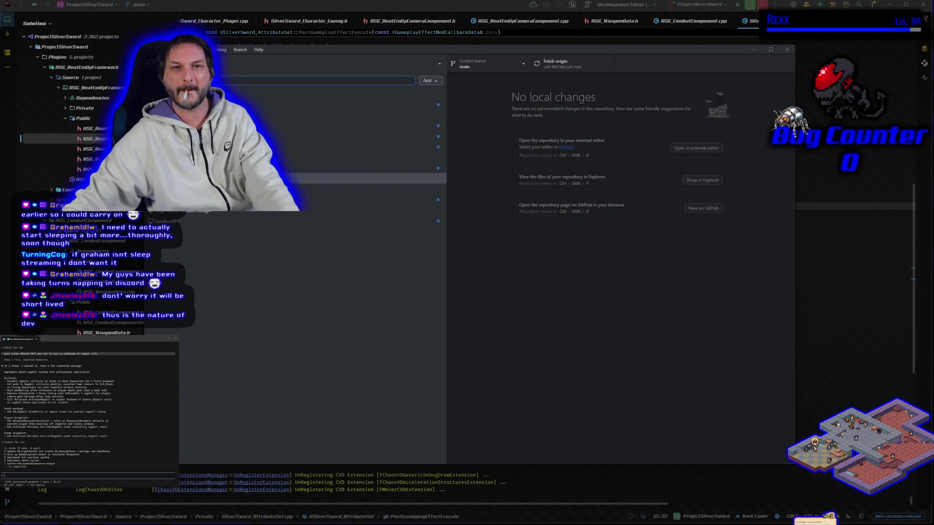
key("Escape")
left_click(243, 50)
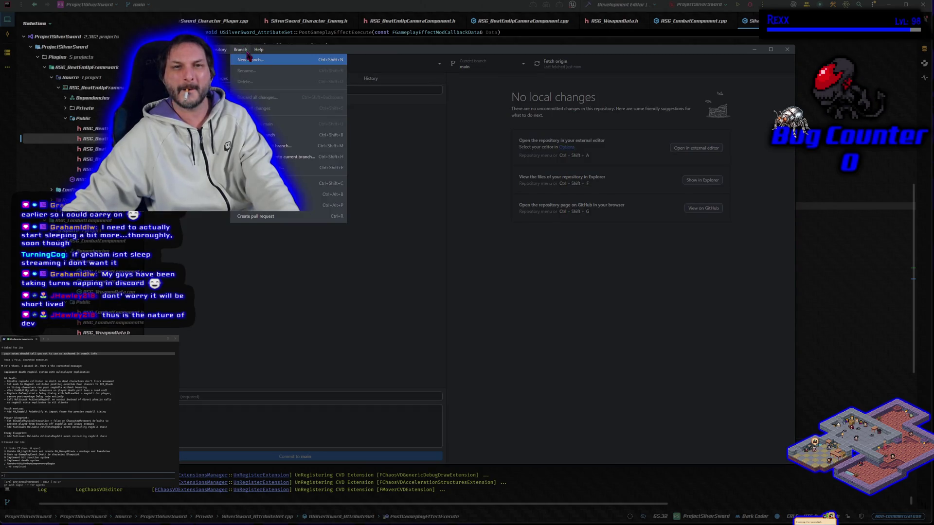
left_click(311, 146)
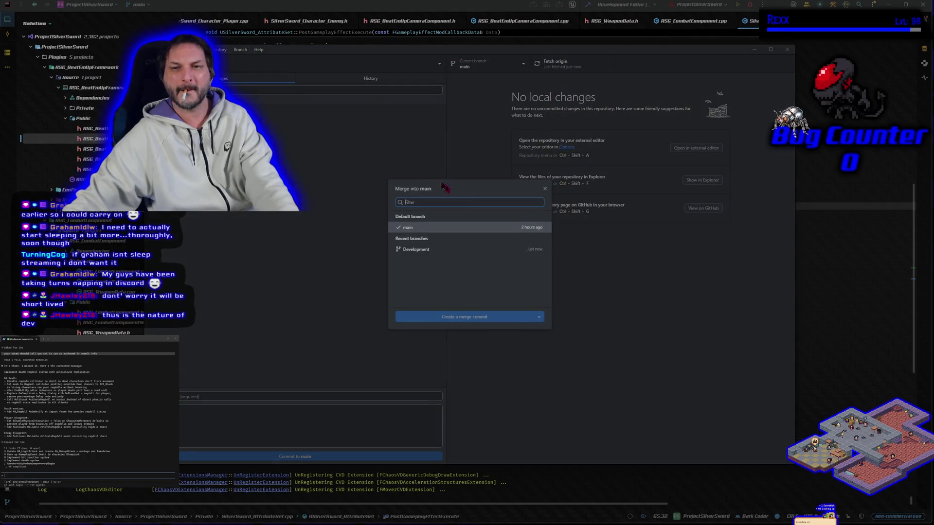
left_click(469, 251)
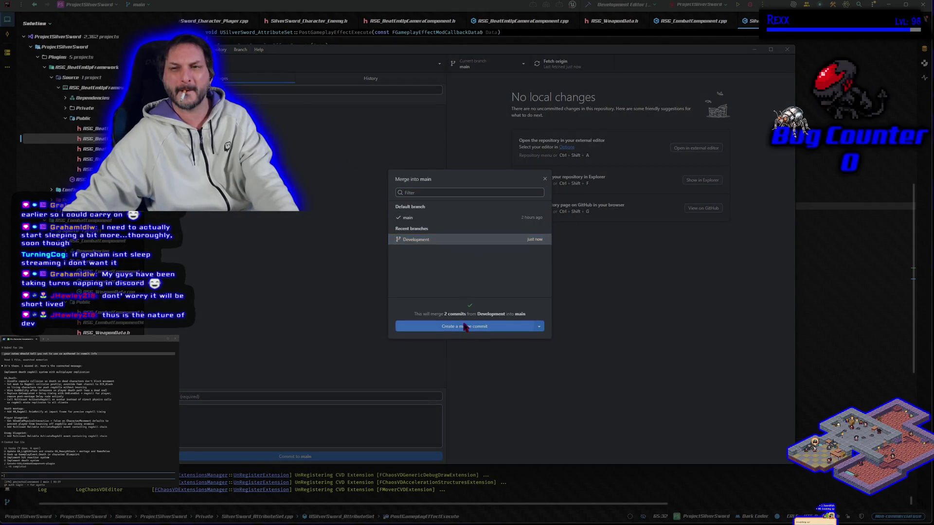
left_click(466, 327)
left_click(719, 160)
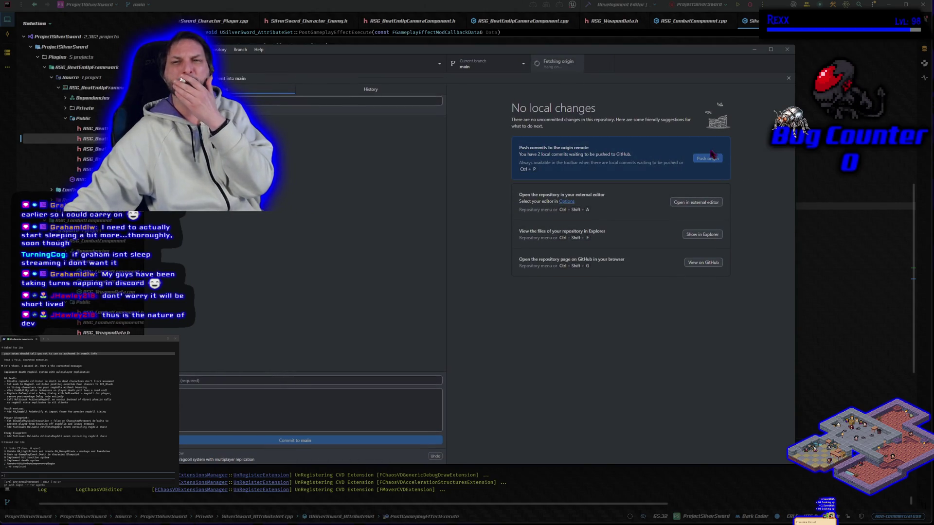
left_click(492, 64)
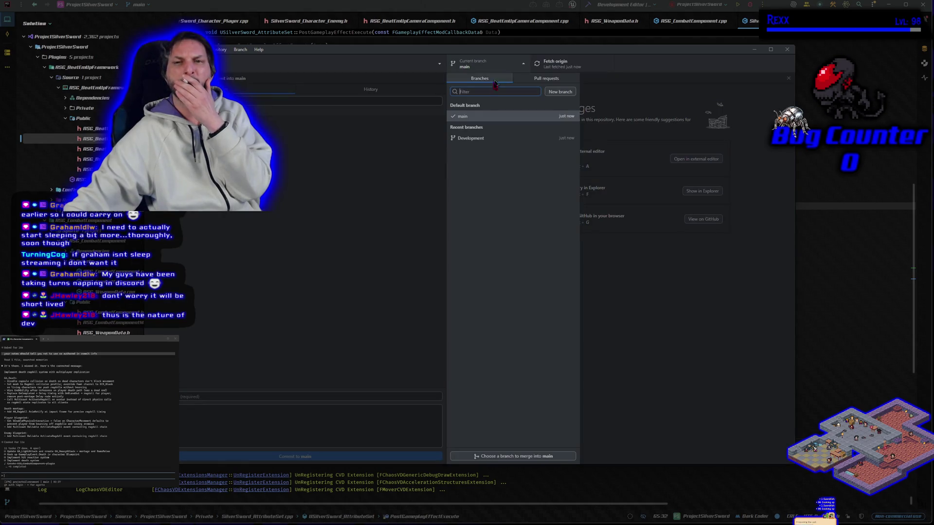
left_click(479, 138)
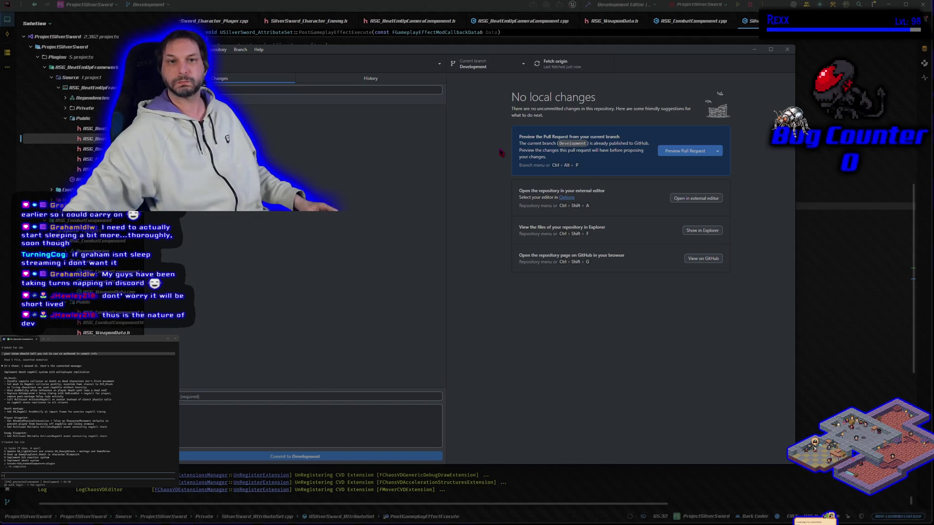
Minimize GitHub Desktop to return to Rider and submit 'task' to the coding assistant.
left_click(754, 49)
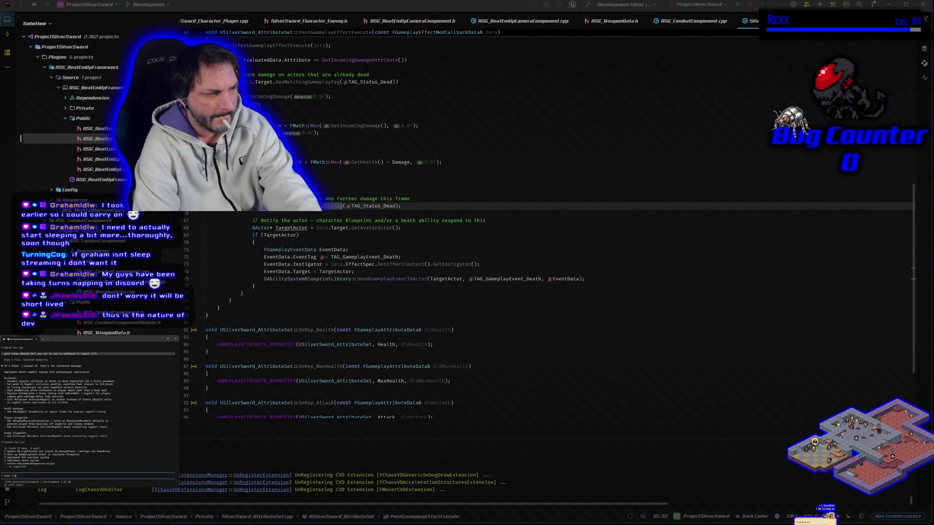
key("Return")
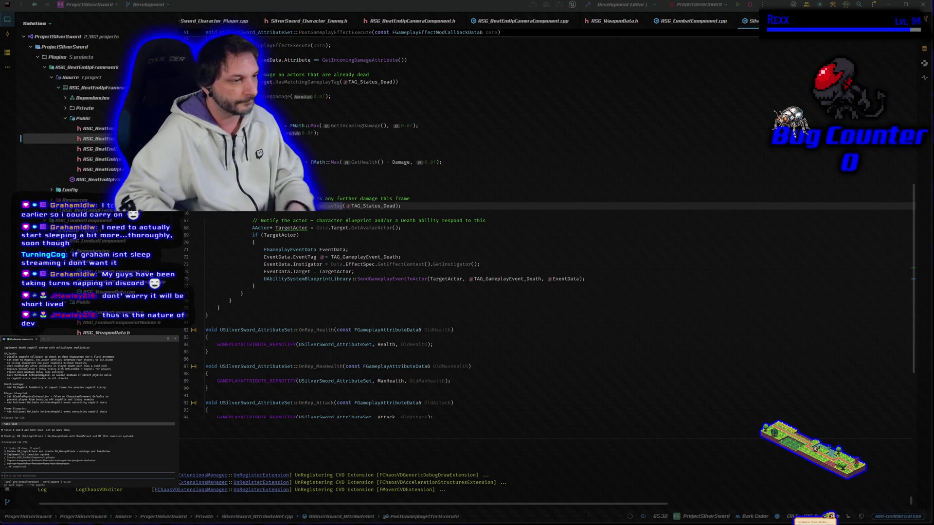
Ask the coding assistant to show the task list: 11 tasks, 9 done, 2 open.
type("show me the la")
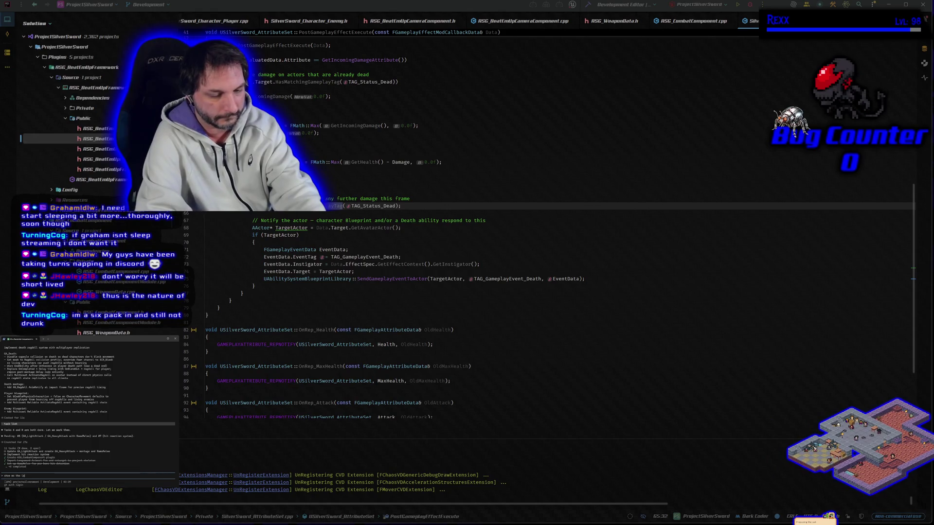
type("st list")
key("Return")
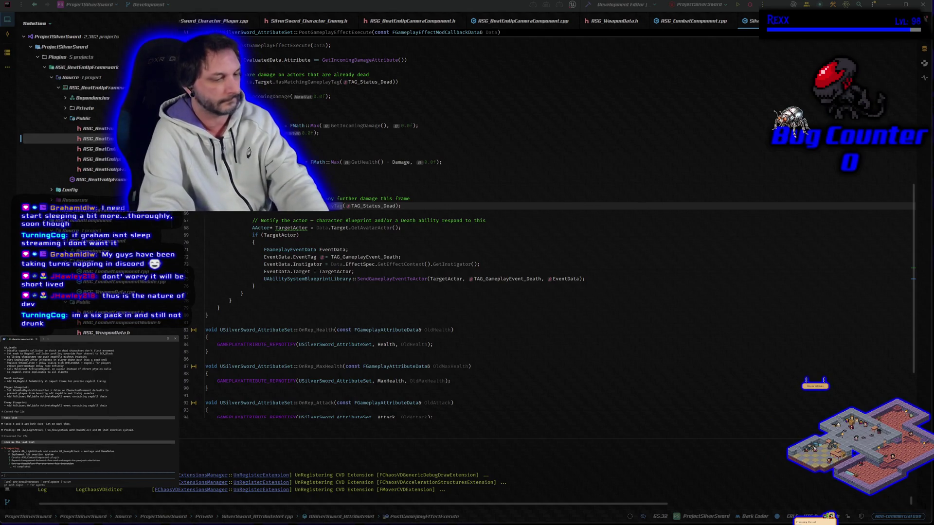
type("show me the last l")
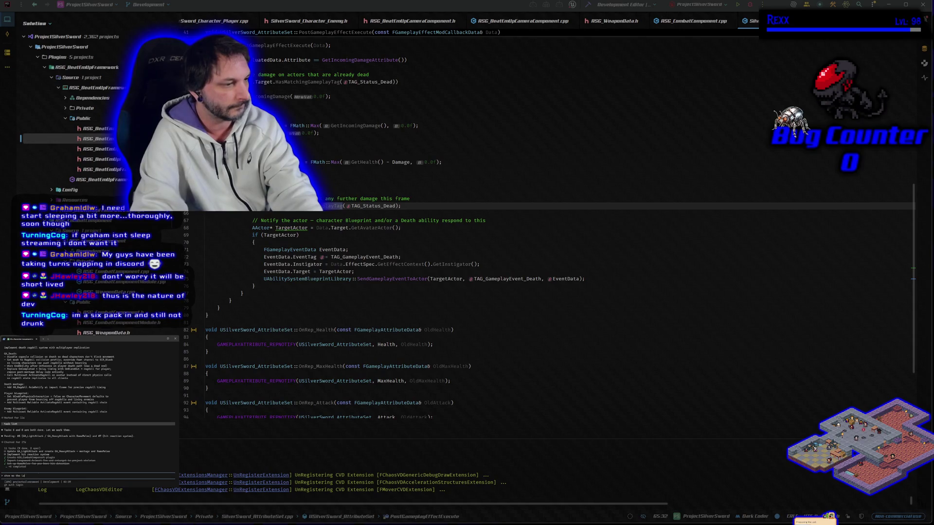
type("ta")
type("ist")
key("Return")
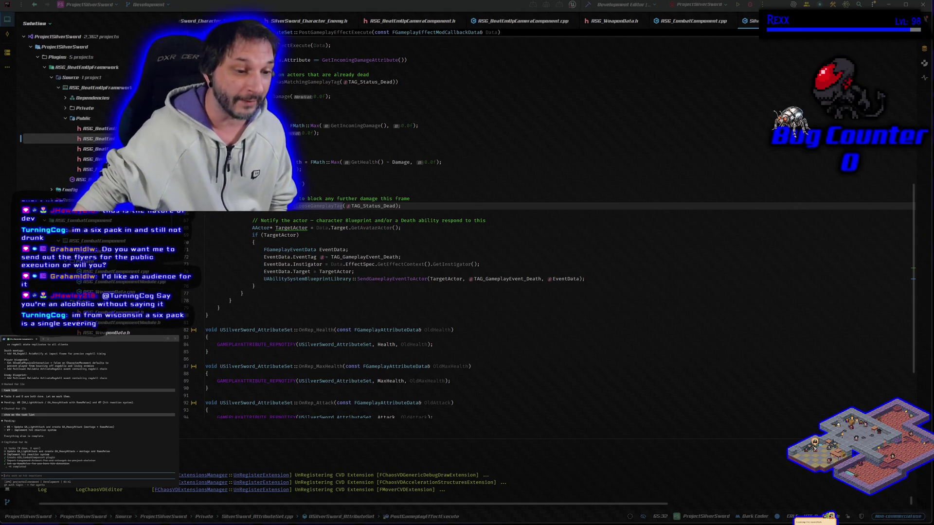
key("ctrl+k")
Send the assistant another request for the task list.
key("Escape")
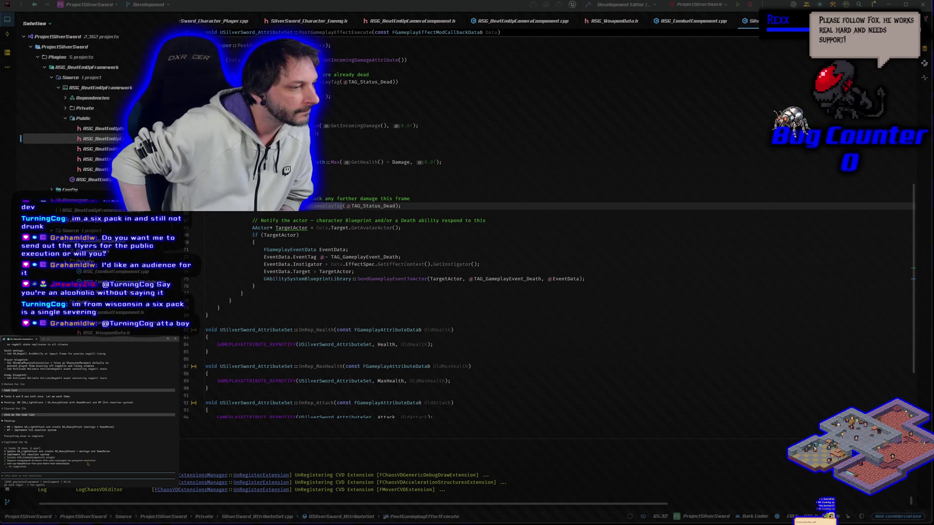
type("im re")
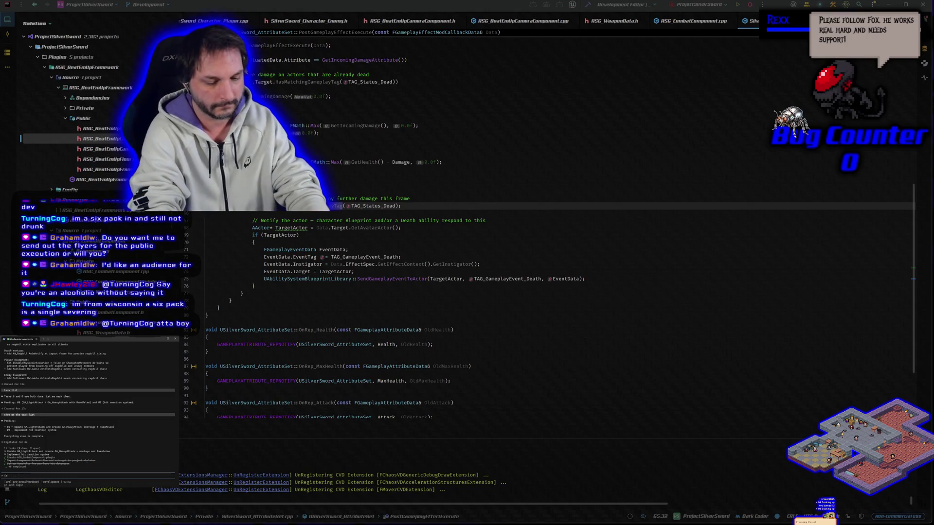
type(" sures")
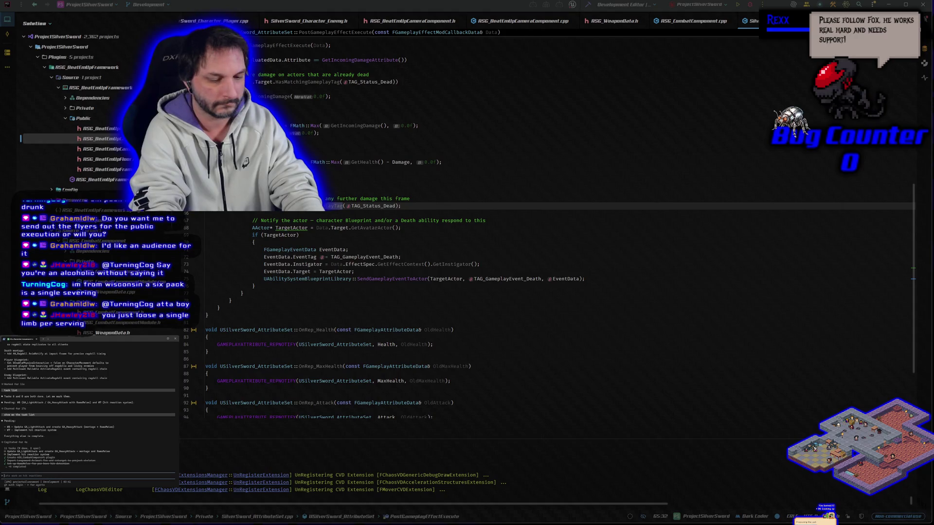
key("Return")
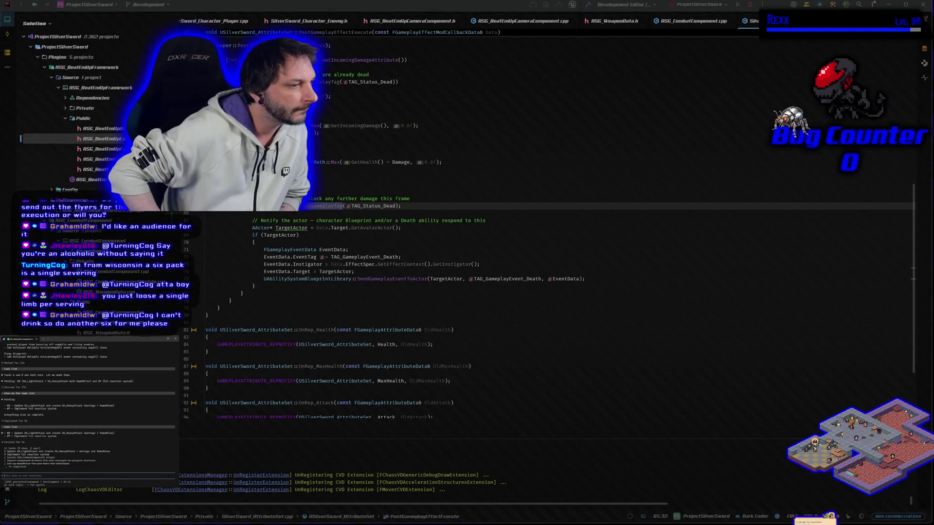
Ask the assistant whether tasks 5 and 6 are done, noting there was more to do.
type("test 5 done already? and 6?")
key("BackSpace")
key("BackSpace")
type("there was more to do")
key("Return")
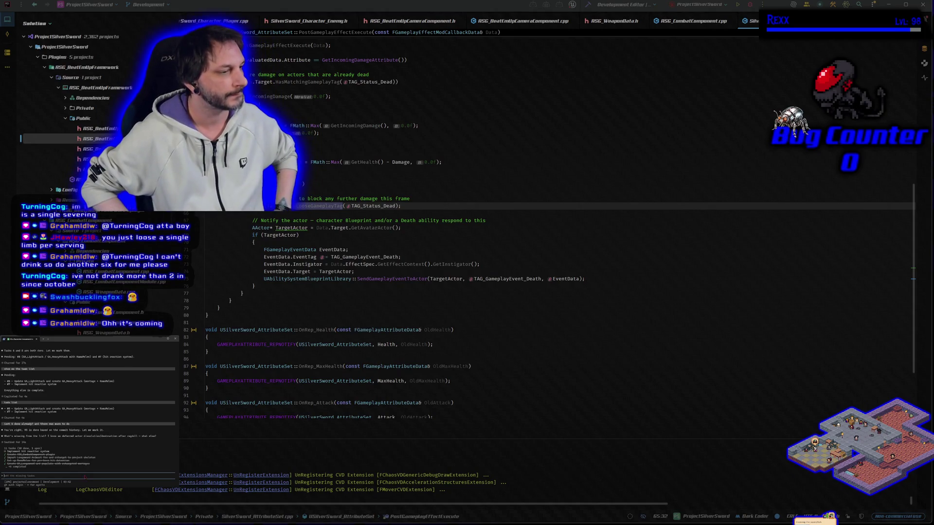
type("c")
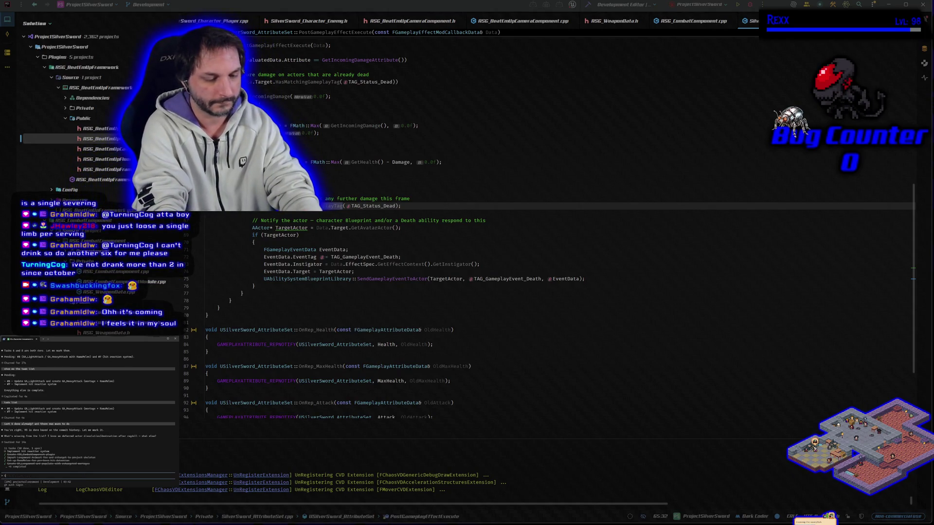
type(" was something")
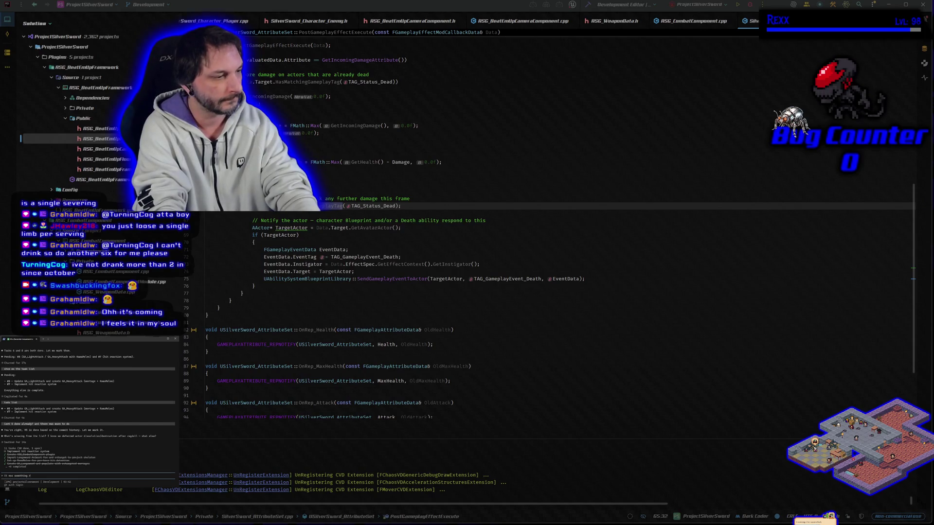
type(" to dead")
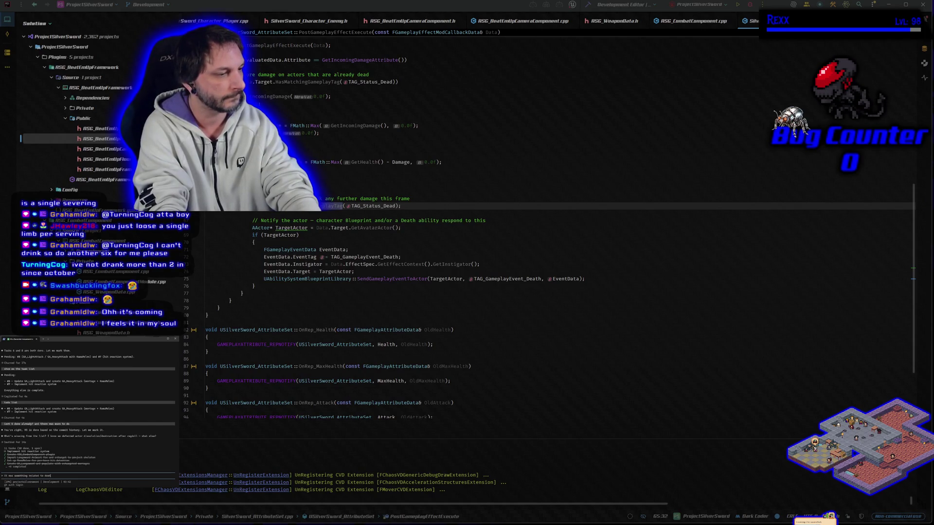
Submit 'it was something related to death' to the coding assistant.
key("Return")
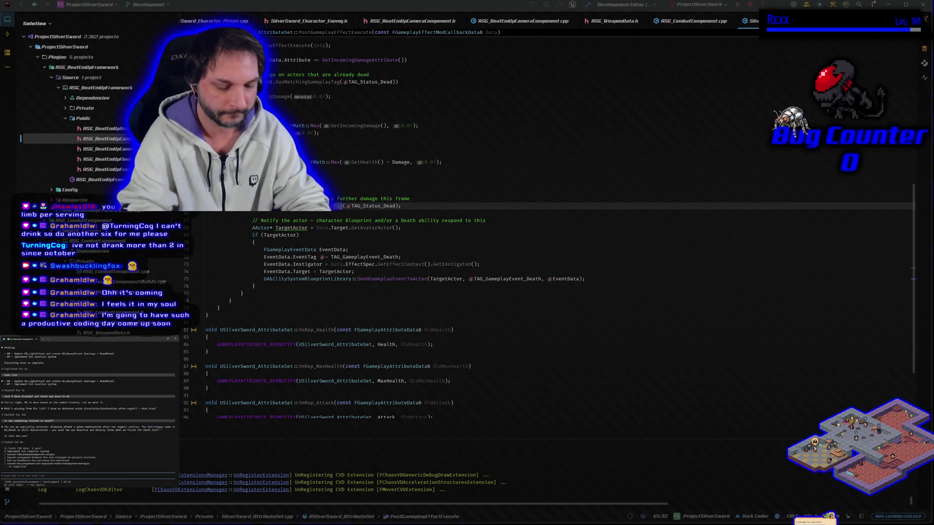
Tell the assistant the missing work was death cleanup involving ragdolls, then close the IDE.
type("It was something")
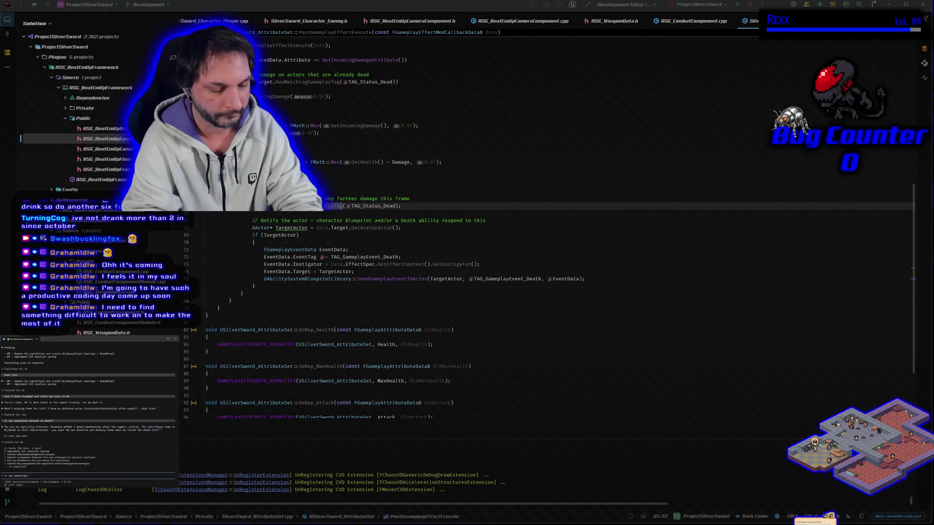
type(" else with")
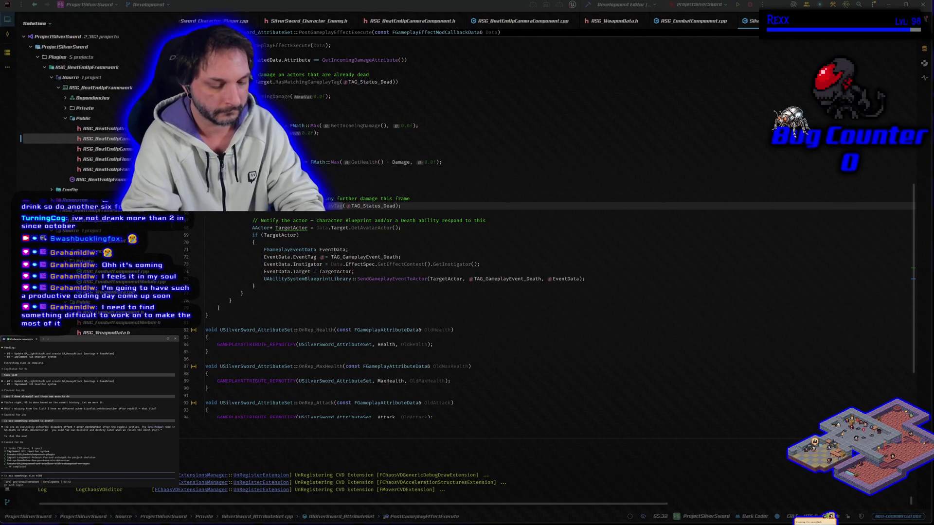
type(" death cleanup, it i")
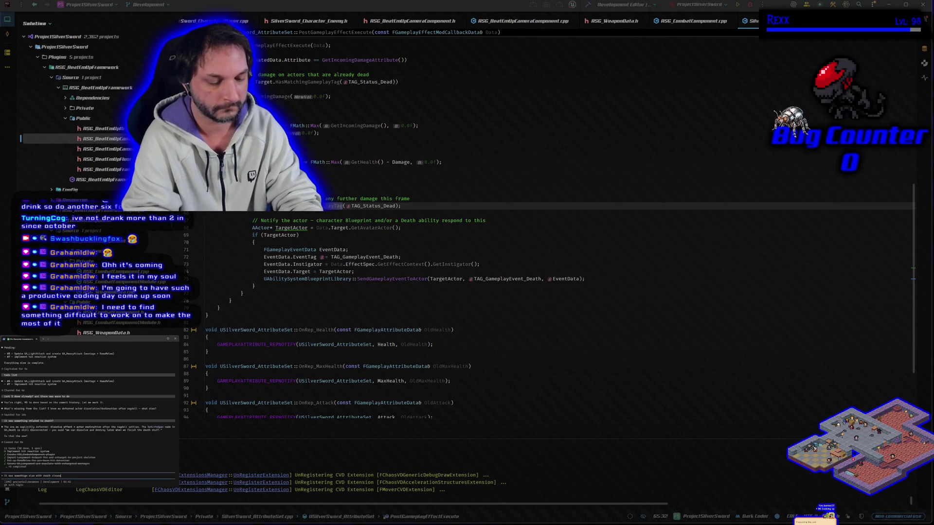
type("nvolved r")
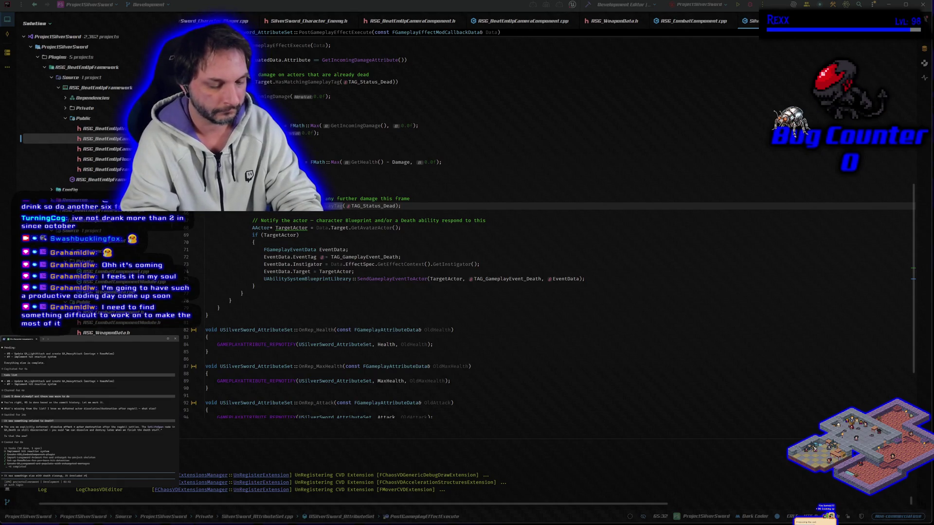
type("agdoll")
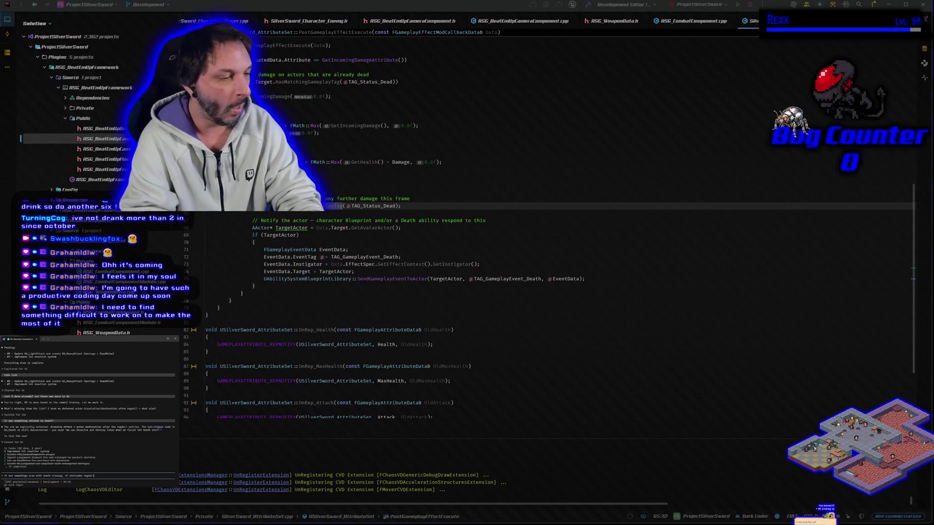
key("Return")
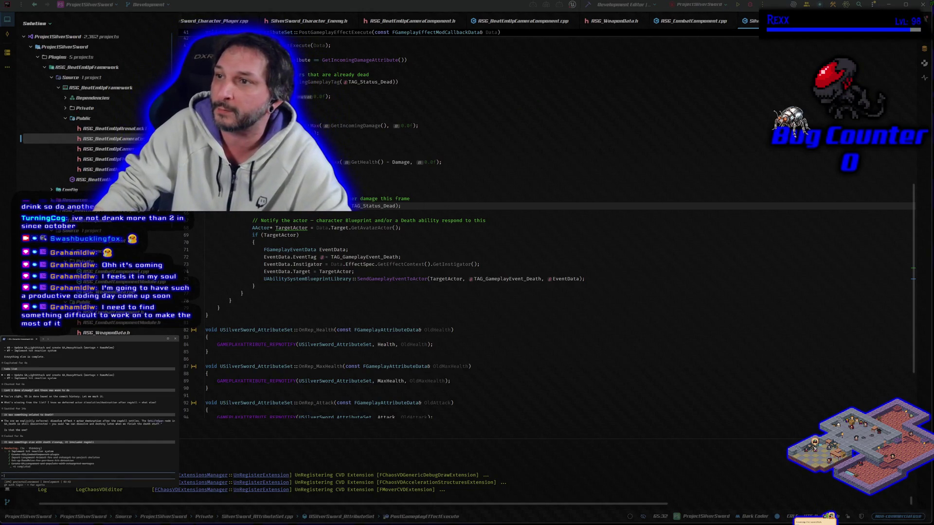
left_click(926, 4)
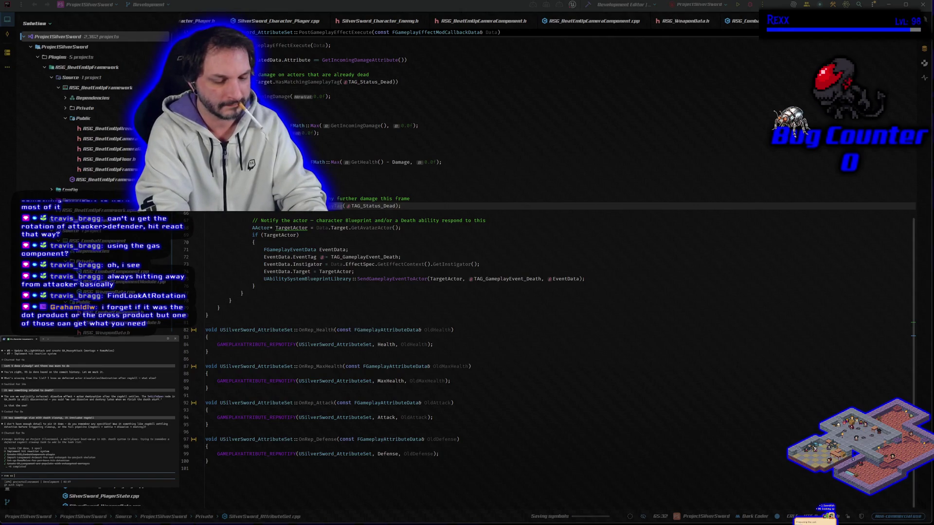
Send the follow-up 'thats' and launch ProjectSilverSword in UnrealEditor.exe under the debugger.
type("thats left is hit reactio")
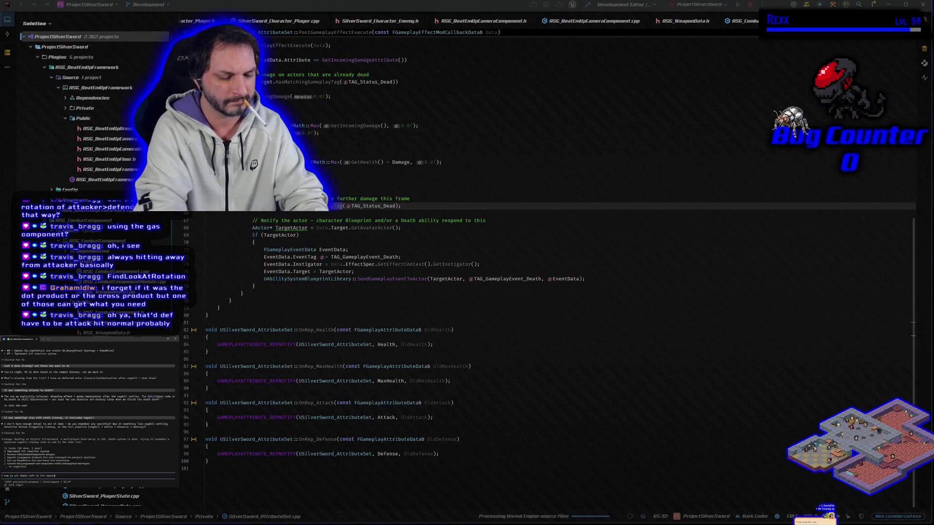
key("Return")
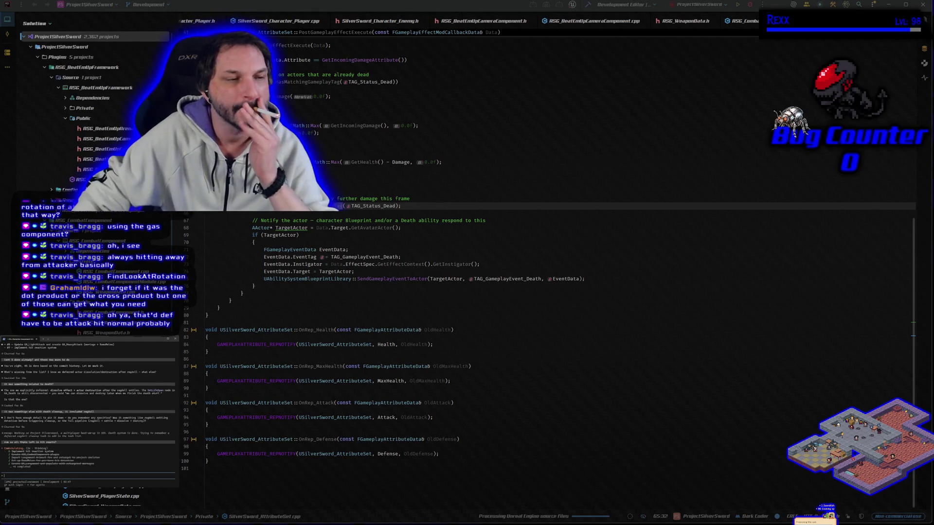
key("alt+Tab")
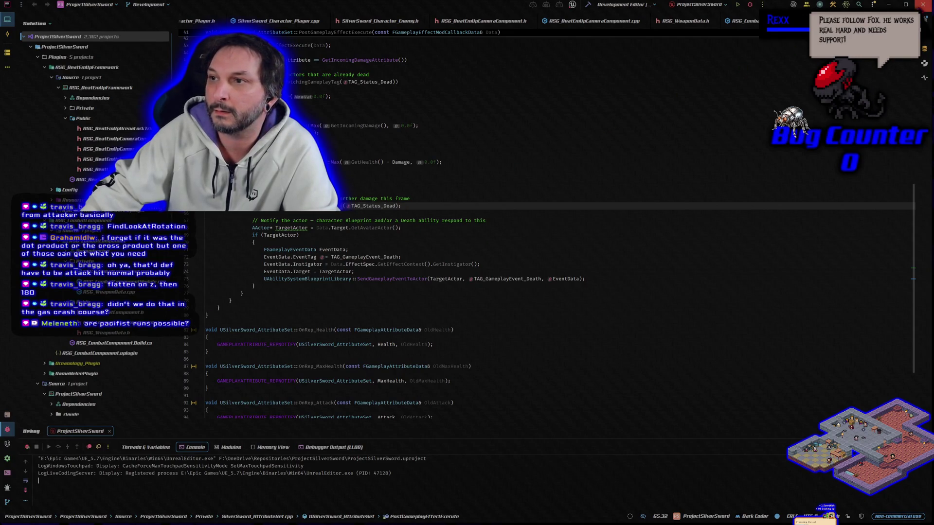
left_click(923, 4)
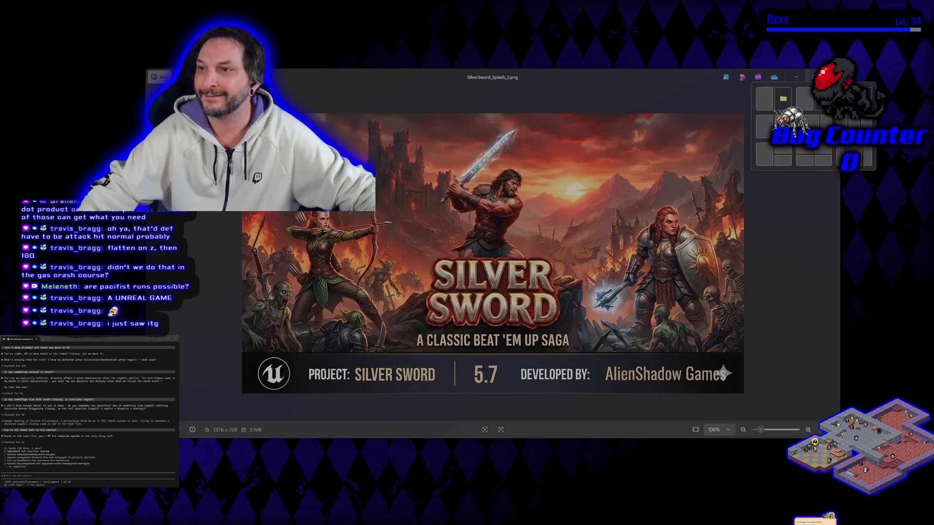
Close the silver sword splash.png and SilverSword_Splash_2.png windows in Photos.
left_click(830, 77)
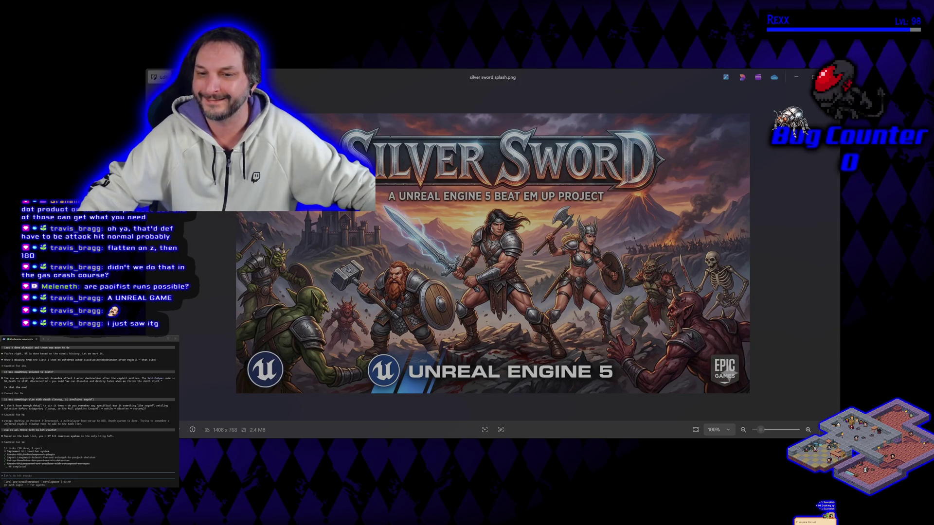
key("alt+F4")
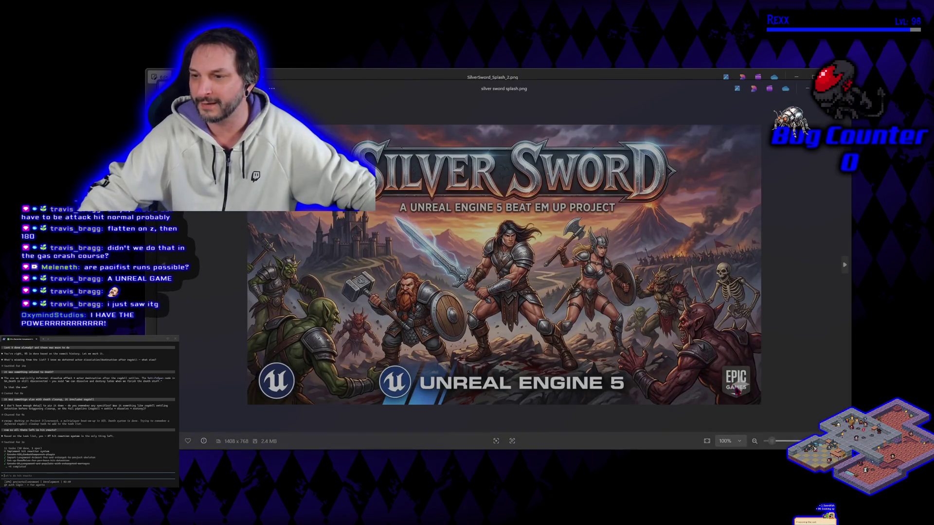
key("ctrl+w")
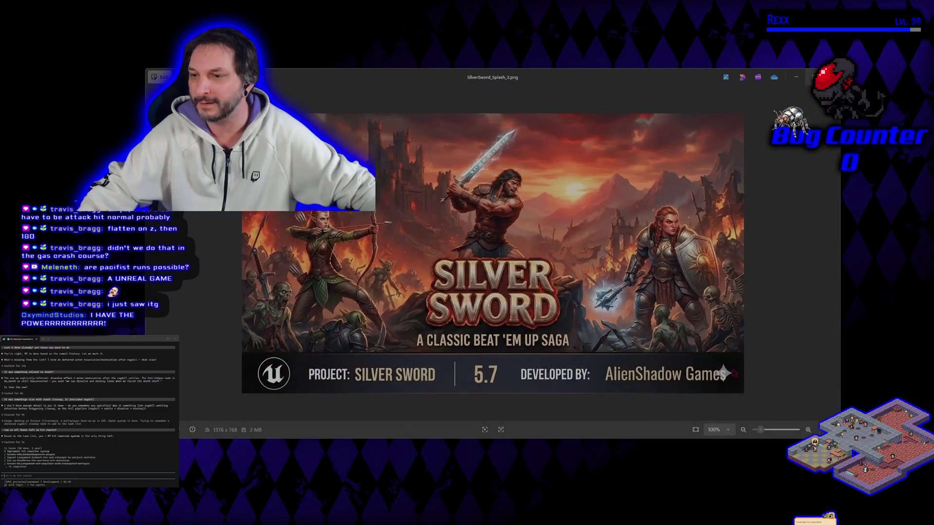
key("ctrl+w")
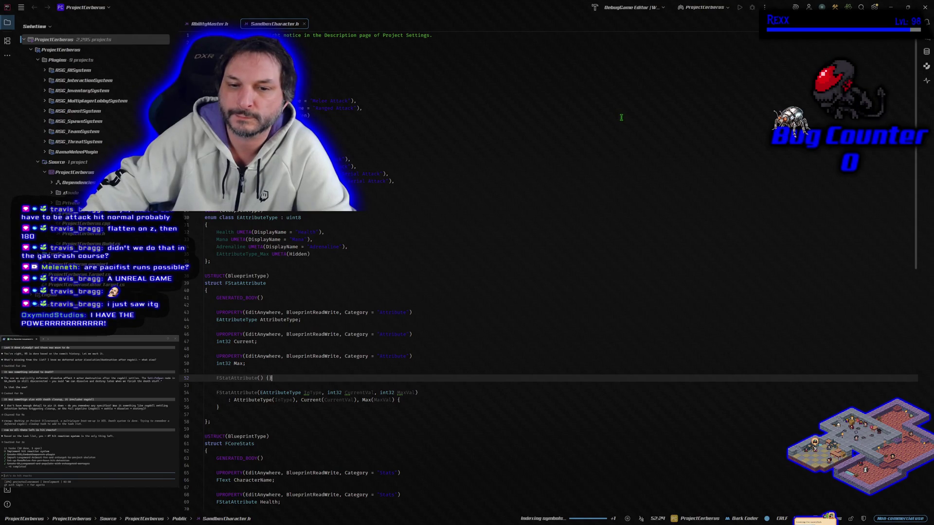
Scroll SandboxCharacter.h past FStatAttribute to FCoreStats and the ASandboxCharacter class.
scroll(534, 276, "down", 1)
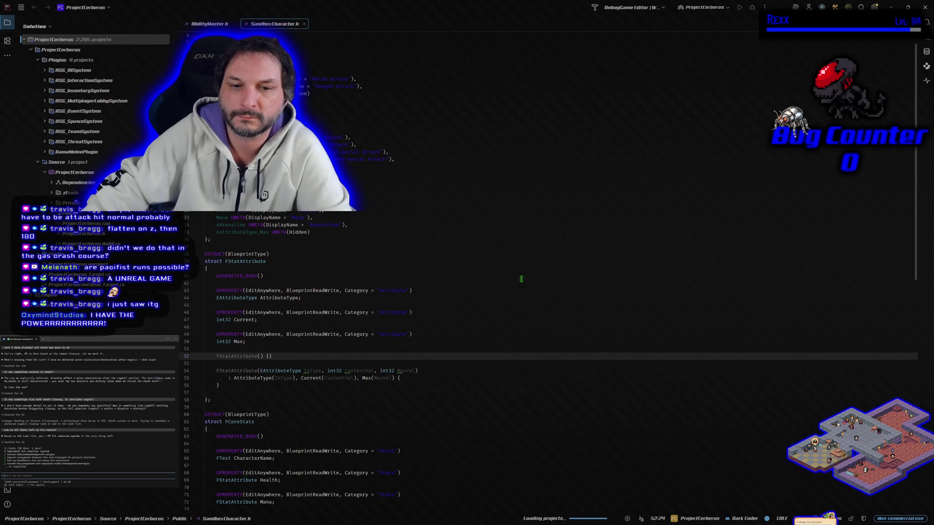
scroll(521, 278, "down", 5)
scroll(521, 279, "down", 2)
scroll(521, 278, "down", 3)
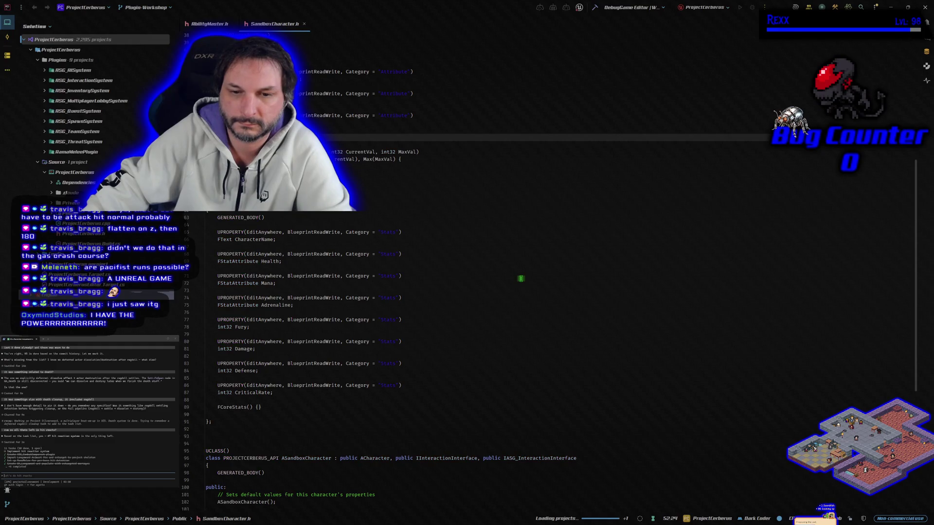
scroll(521, 278, "down", 5)
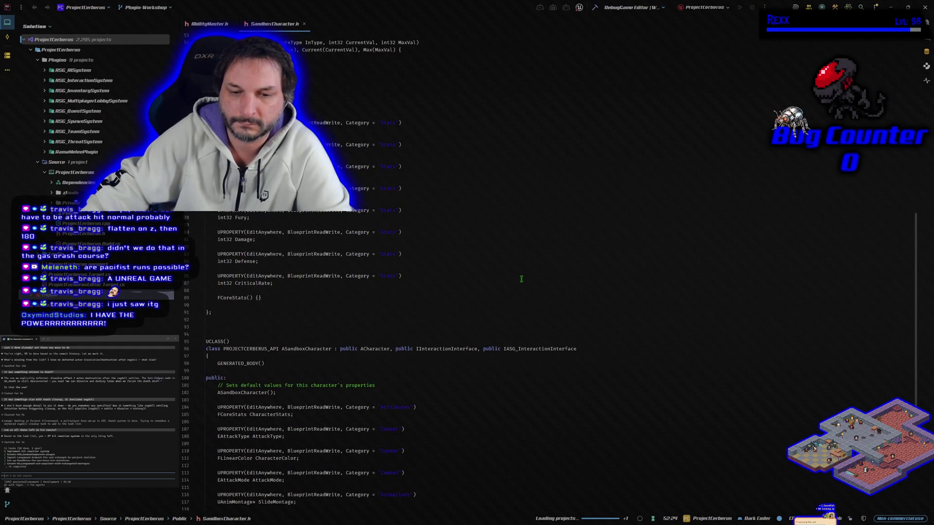